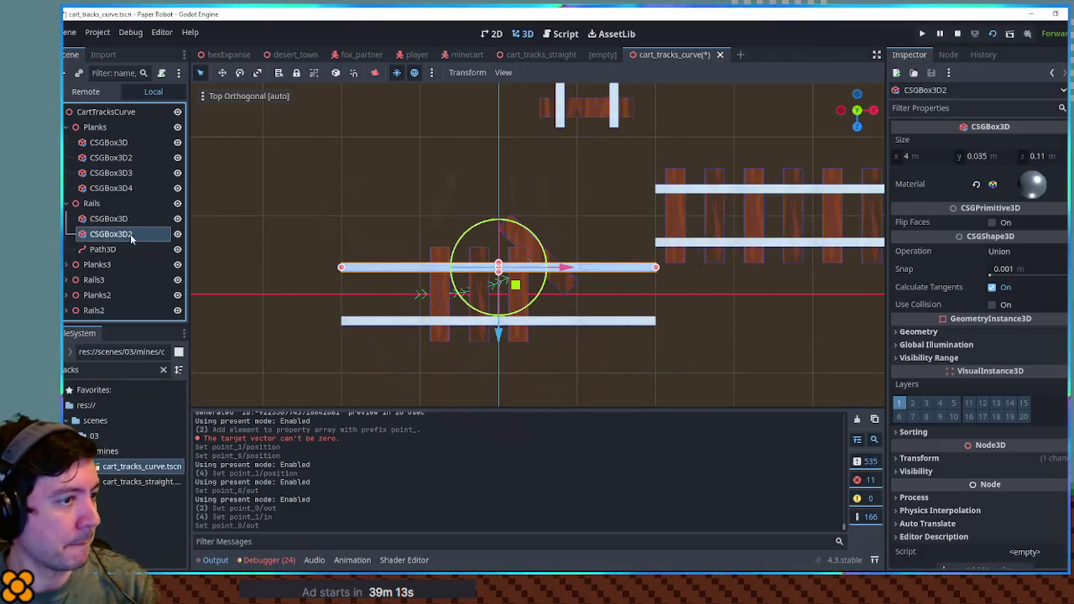
# Switch to Right view, zoom in on a rail box to check its height, then select the Rails group.
pyautogui.click(599, 235)
pyautogui.press('KP_3')
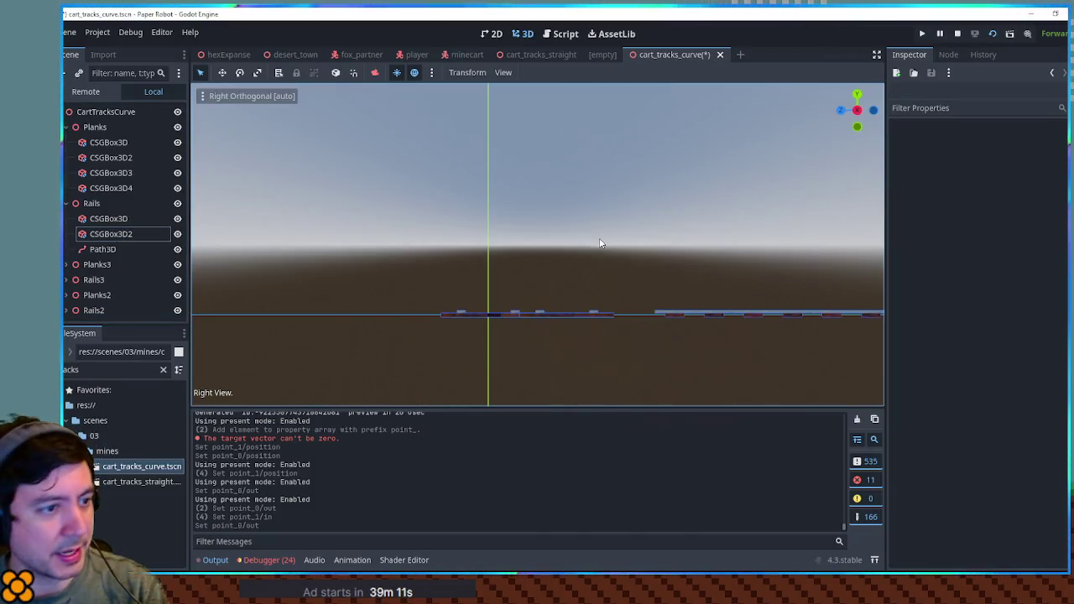
pyautogui.scroll(8, 548, 298)
pyautogui.moveTo(576, 326)
pyautogui.mouseDown()
pyautogui.moveTo(580, 259)
pyautogui.moveTo(450, 241)
pyautogui.mouseUp()
pyautogui.click(111, 218)
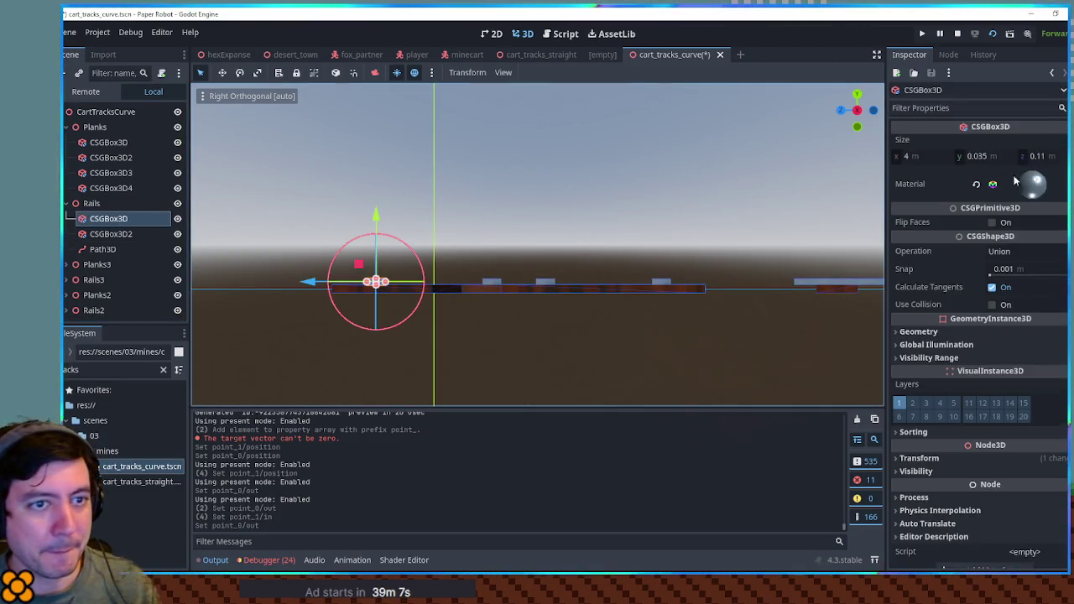
pyautogui.scroll(9, 616, 290)
pyautogui.moveTo(511, 288); pyautogui.dragTo(587, 304)
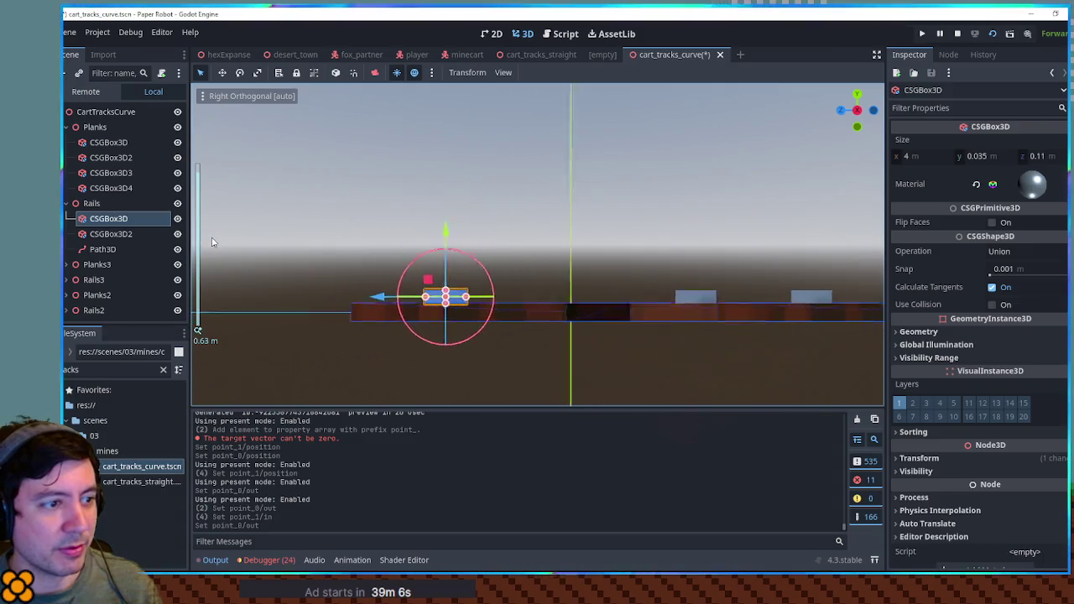
pyautogui.click(92, 205)
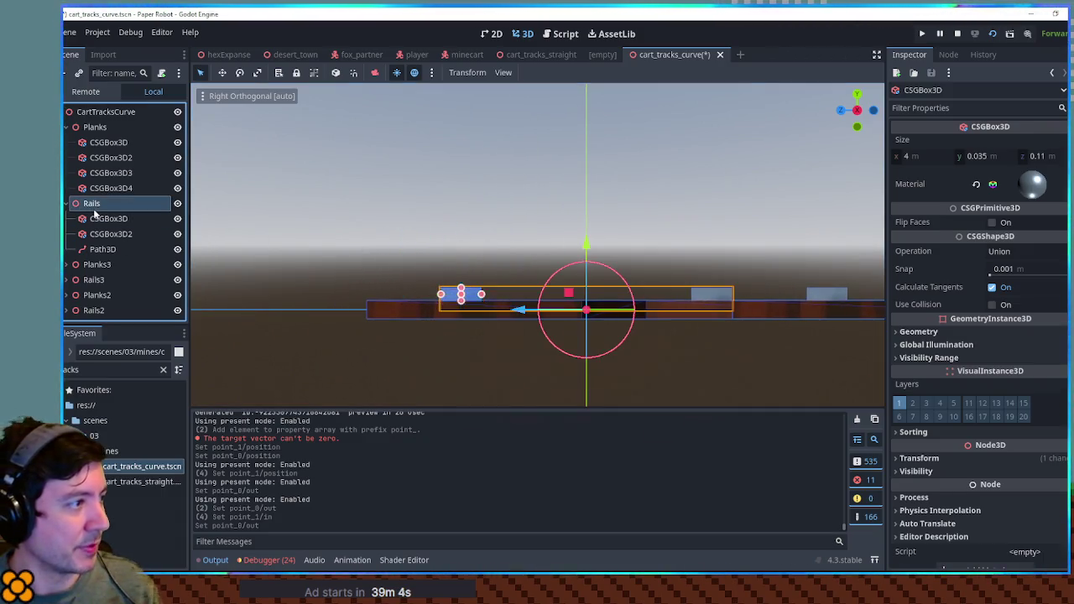
# Add a CSGPolygon3D node under Rails and orbit to a perspective view.
pyautogui.hotkey('ctrl', 'a')
pyautogui.write('csgpol')
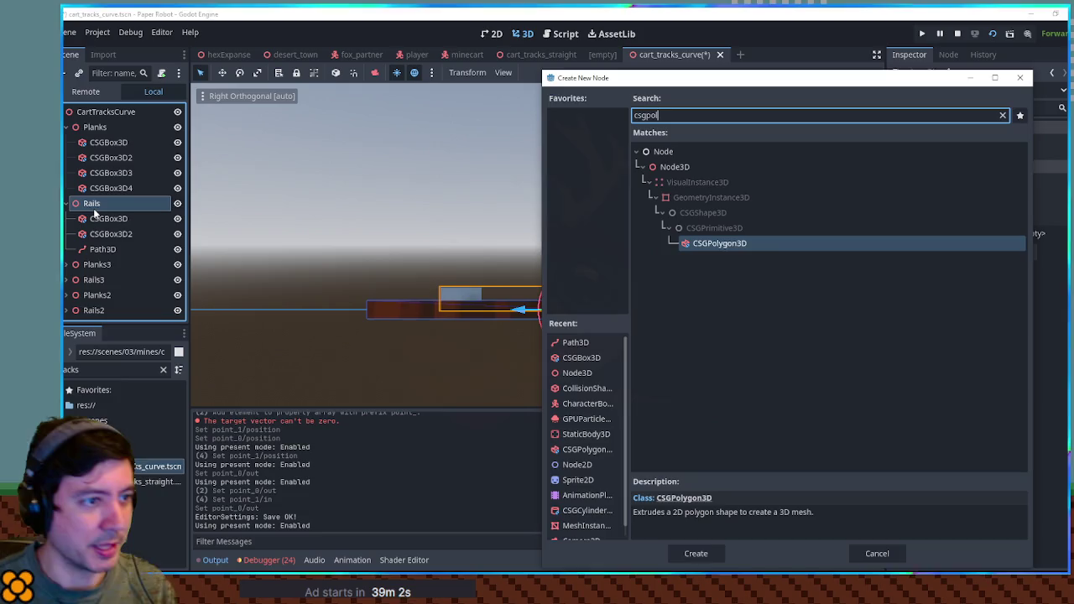
pyautogui.press('Return')
pyautogui.scroll(-2, 525, 245)
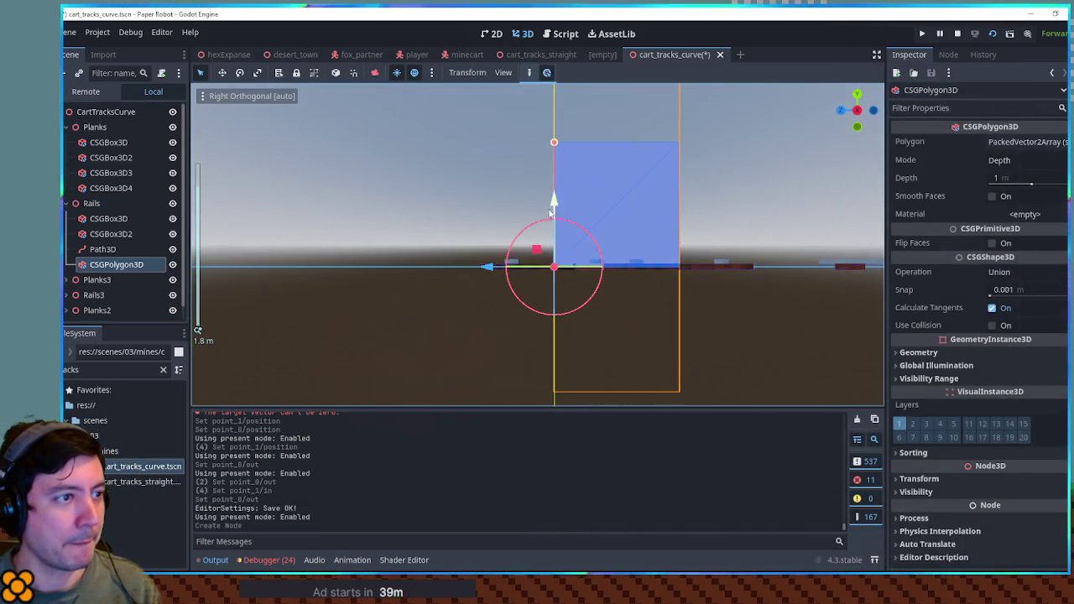
pyautogui.moveTo(525, 245); pyautogui.dragTo(545, 289)
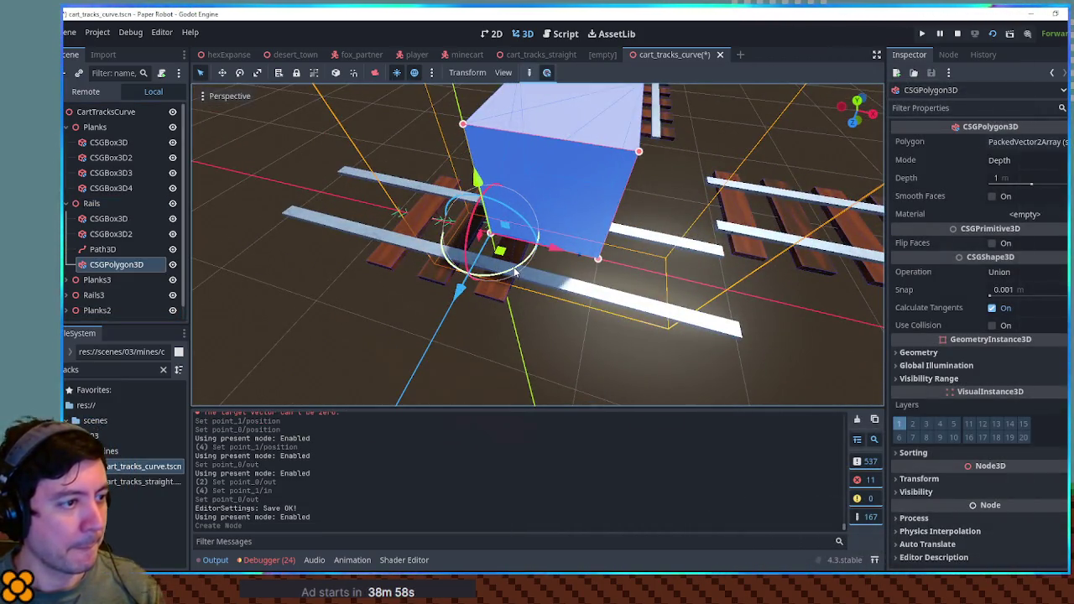
# Select a rail box and rotate it to run across the track.
pyautogui.click(412, 249)
pyautogui.click(507, 266)
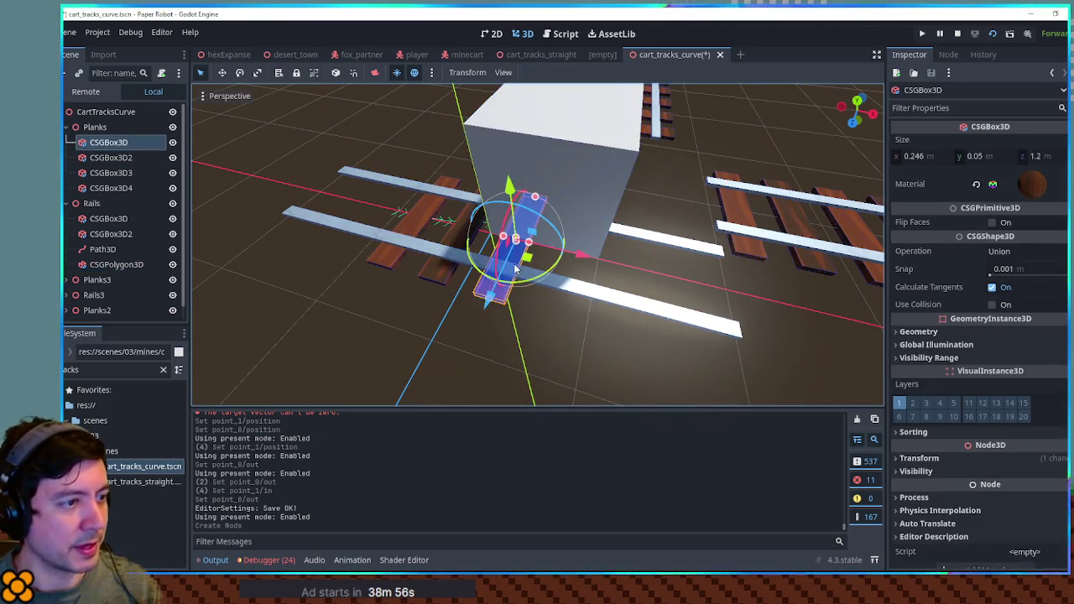
pyautogui.click(520, 272)
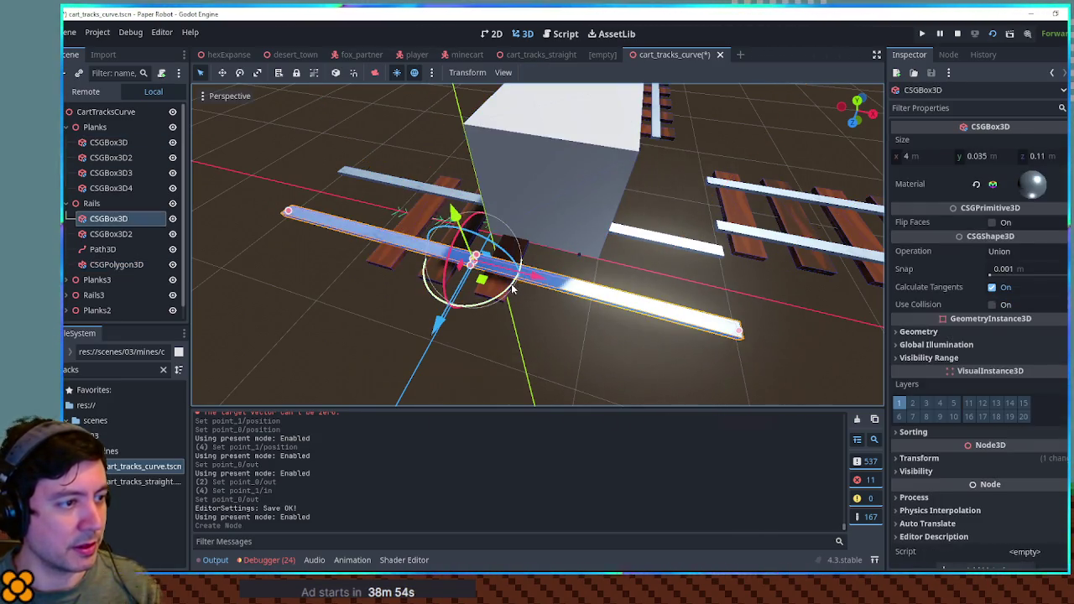
pyautogui.moveTo(523, 272); pyautogui.dragTo(462, 297)
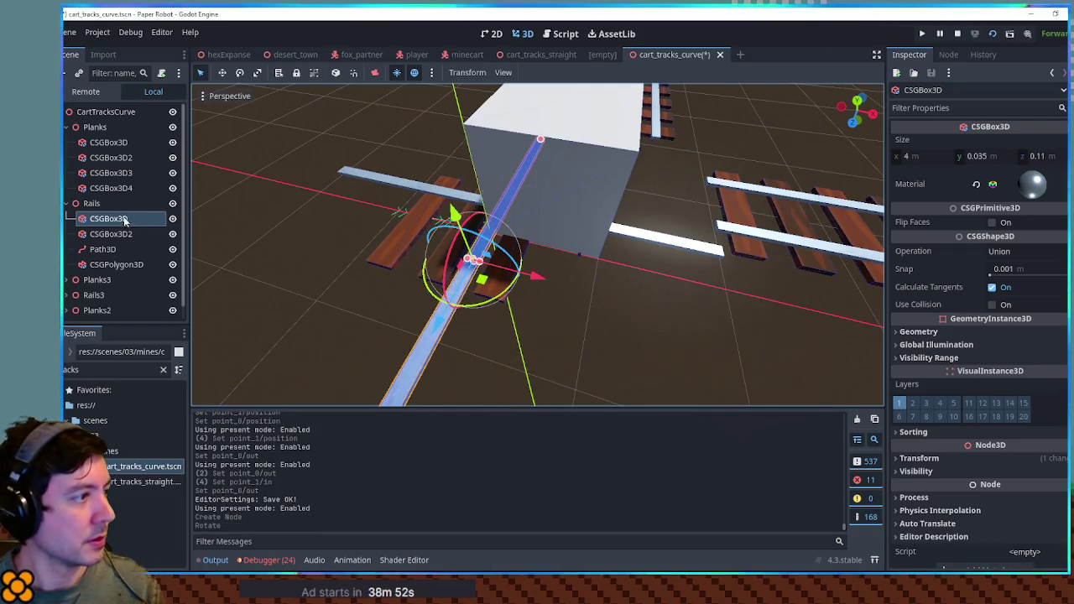
# Inspect the new CSGPolygon3D from the right side and by orbiting around it.
pyautogui.click(117, 265)
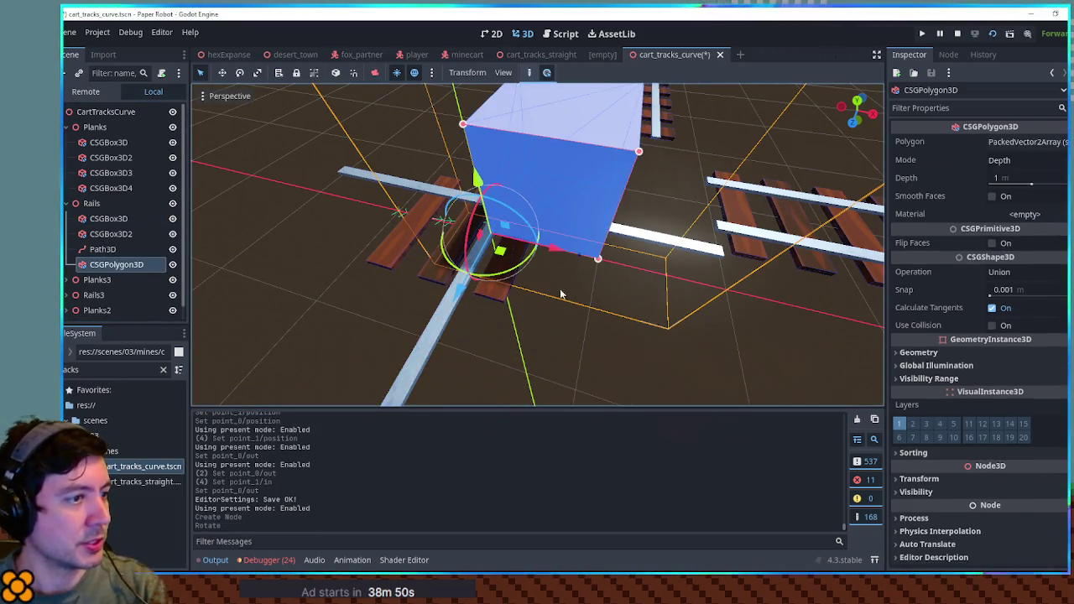
pyautogui.press('KP_3')
pyautogui.scroll(4, 596, 328)
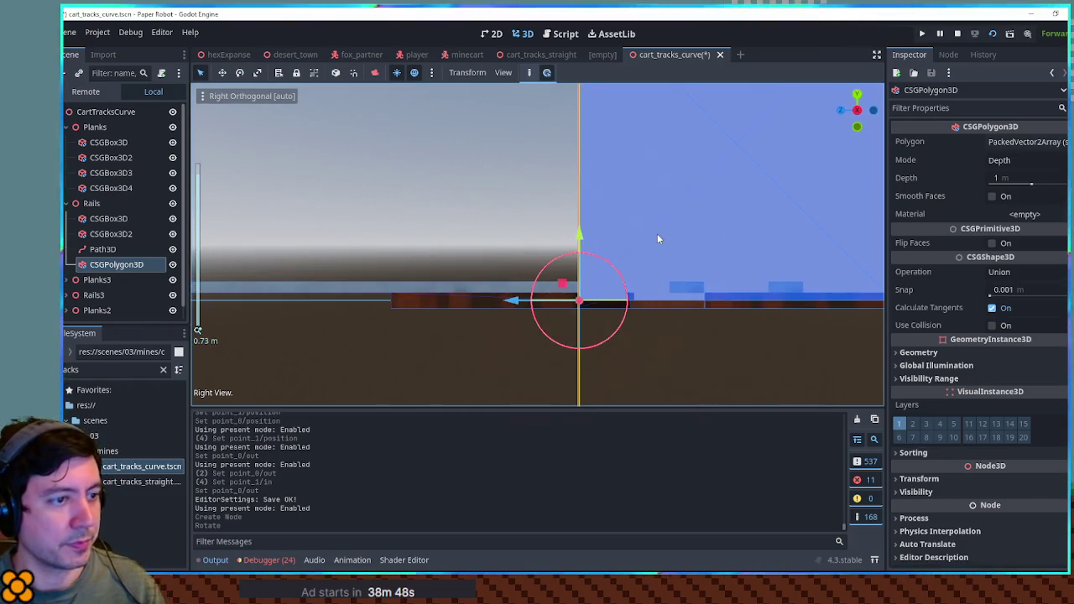
pyautogui.scroll(-2, 638, 231)
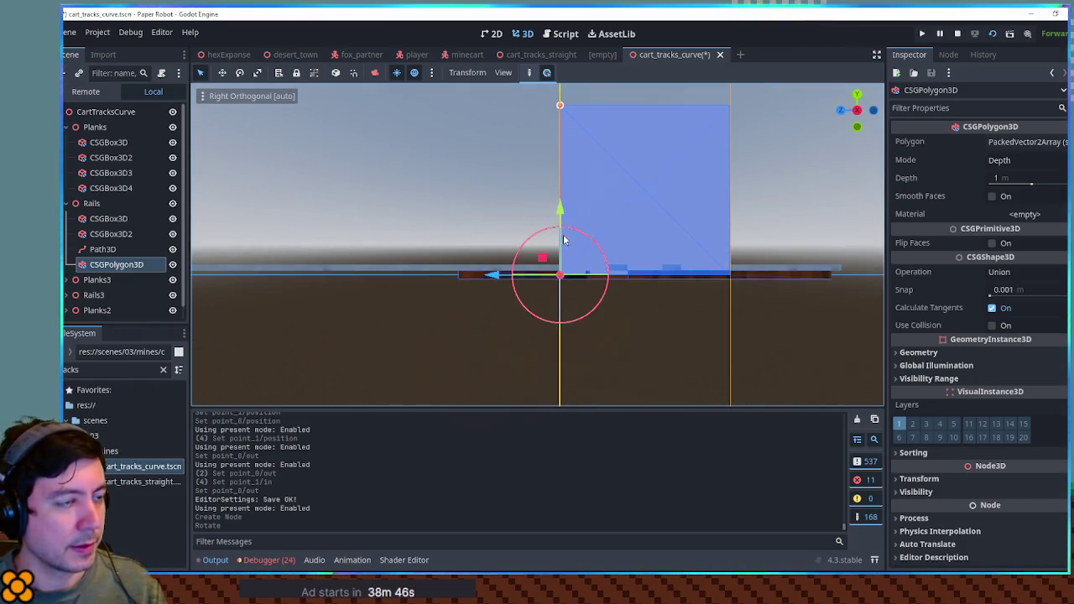
pyautogui.click(483, 213)
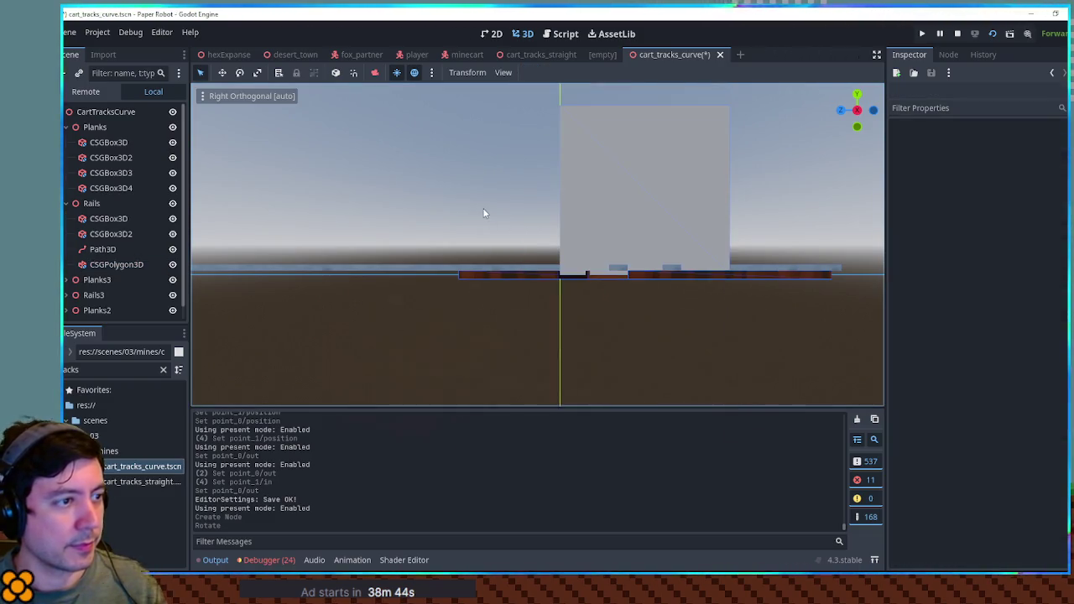
pyautogui.click(623, 181)
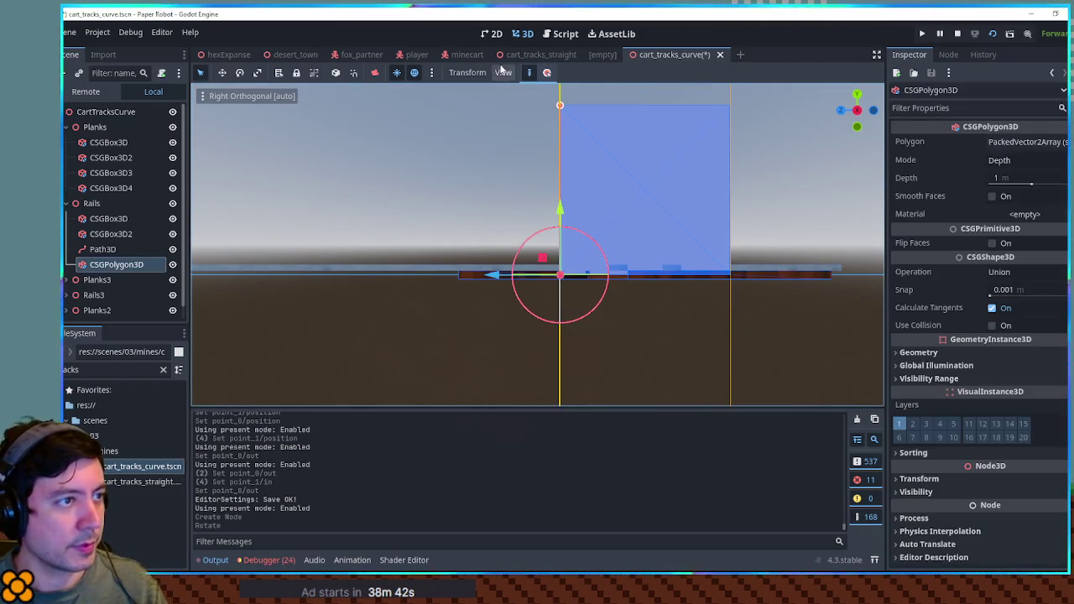
pyautogui.click(521, 176)
pyautogui.click(592, 113)
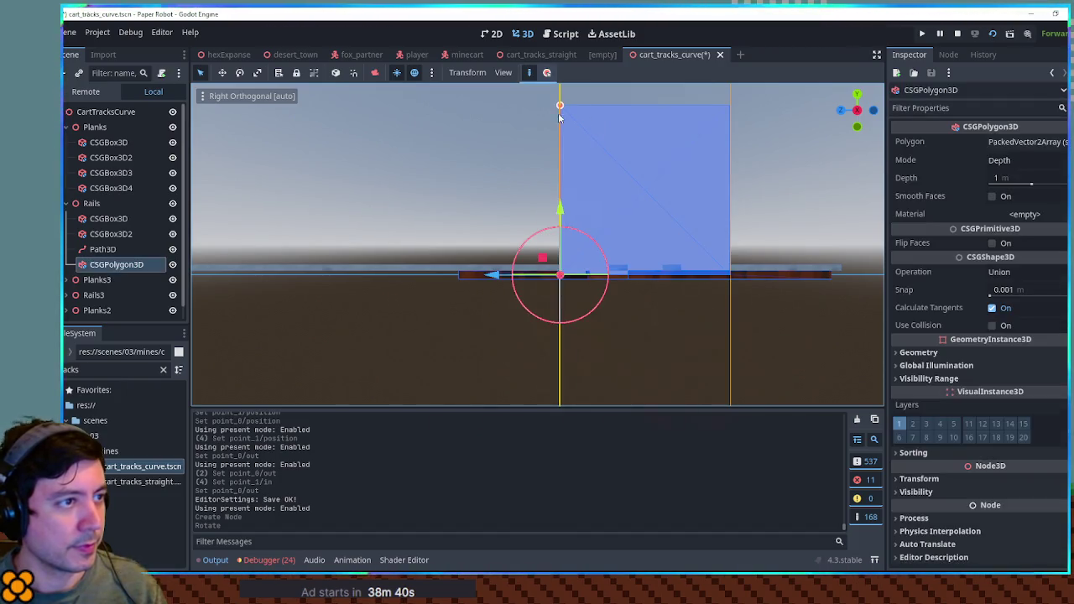
pyautogui.click(521, 197)
pyautogui.click(579, 151)
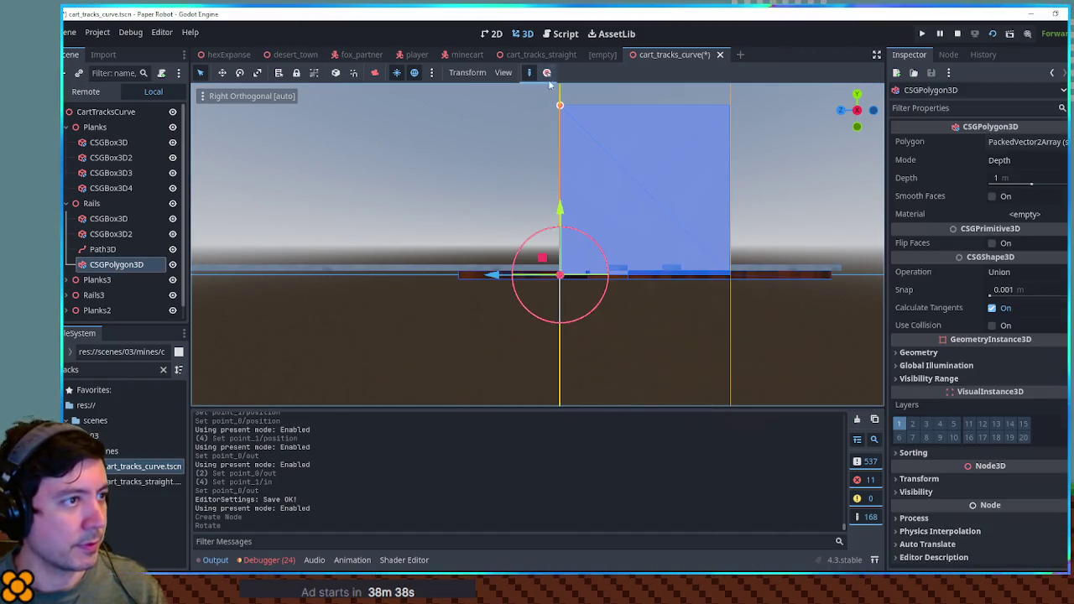
pyautogui.moveTo(546, 101)
pyautogui.mouseDown()
pyautogui.moveTo(580, 210)
pyautogui.moveTo(674, 203)
pyautogui.mouseUp()
# In Front view, place the first three polygon corners around the rail profile.
pyautogui.press('KP_3')
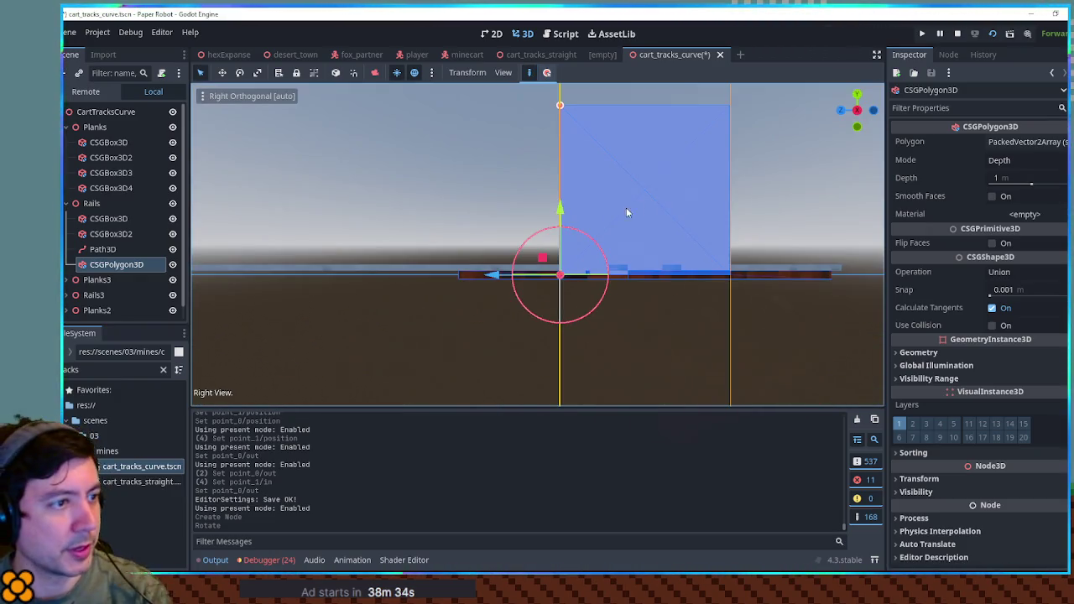
pyautogui.press('KP_1')
pyautogui.scroll(4, 512, 262)
pyautogui.scroll(-4, 542, 266)
pyautogui.moveTo(543, 266); pyautogui.dragTo(695, 244)
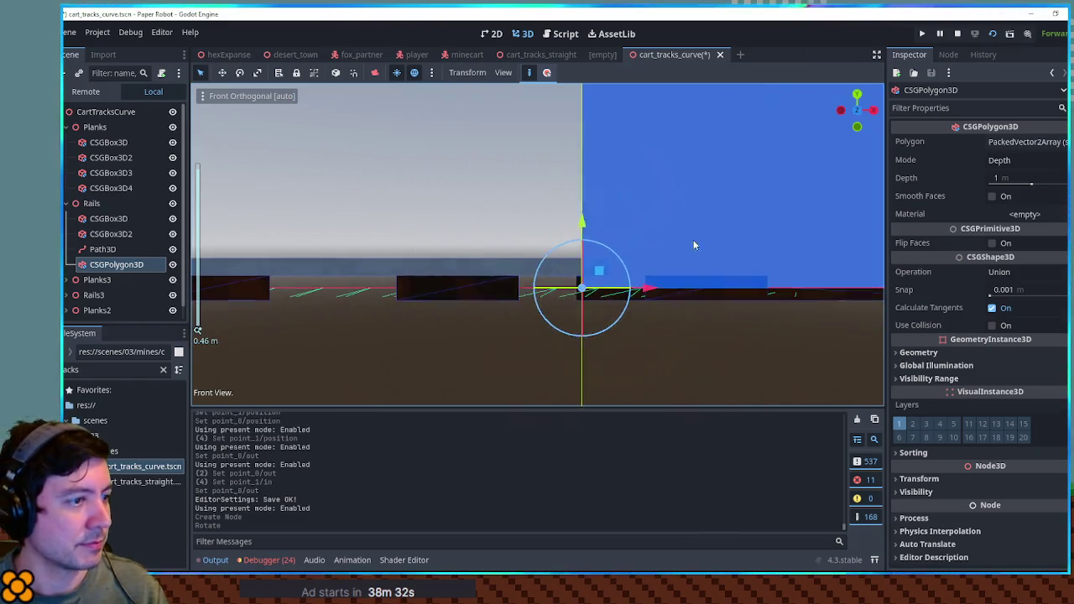
pyautogui.click(517, 228)
pyautogui.click(433, 232)
pyautogui.click(475, 195)
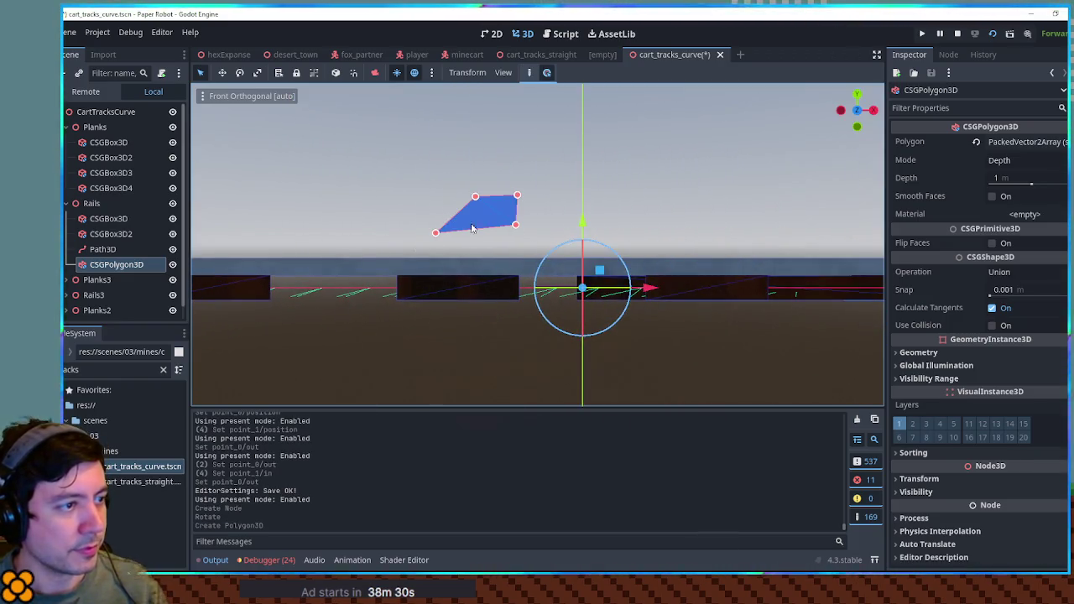
# Compare against the rail box and place the final corner to close the rectangle.
pyautogui.scroll(8, 665, 271)
pyautogui.click(173, 234)
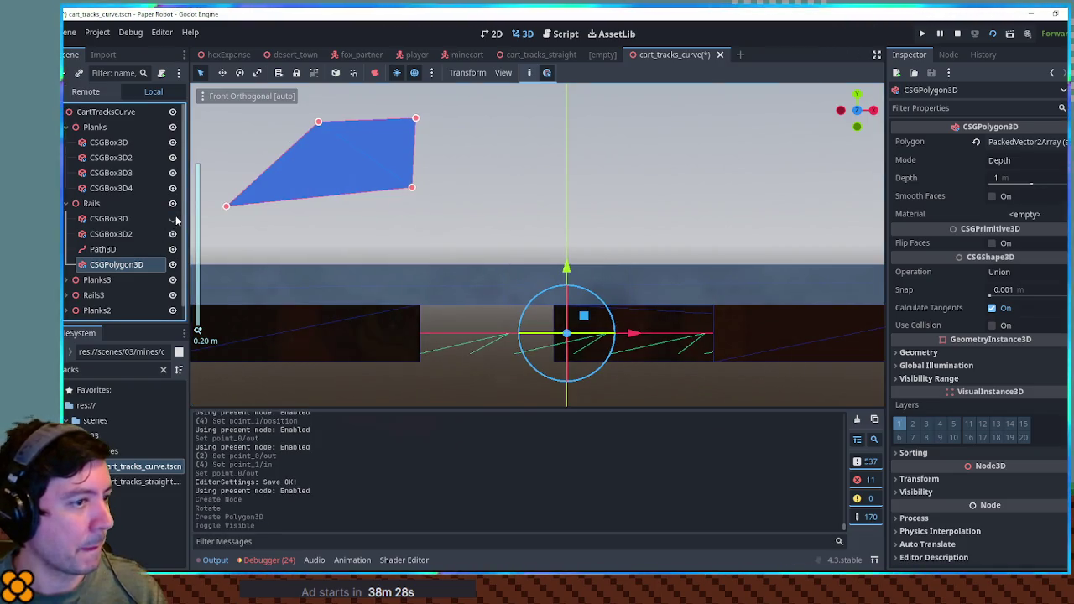
pyautogui.click(173, 233)
pyautogui.click(173, 233)
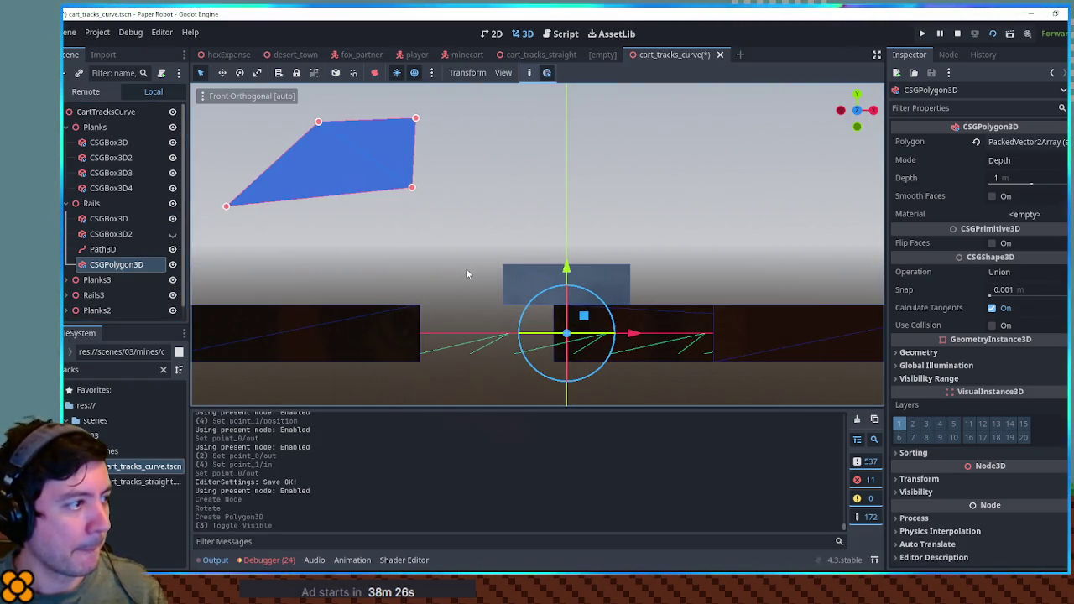
pyautogui.click(527, 269)
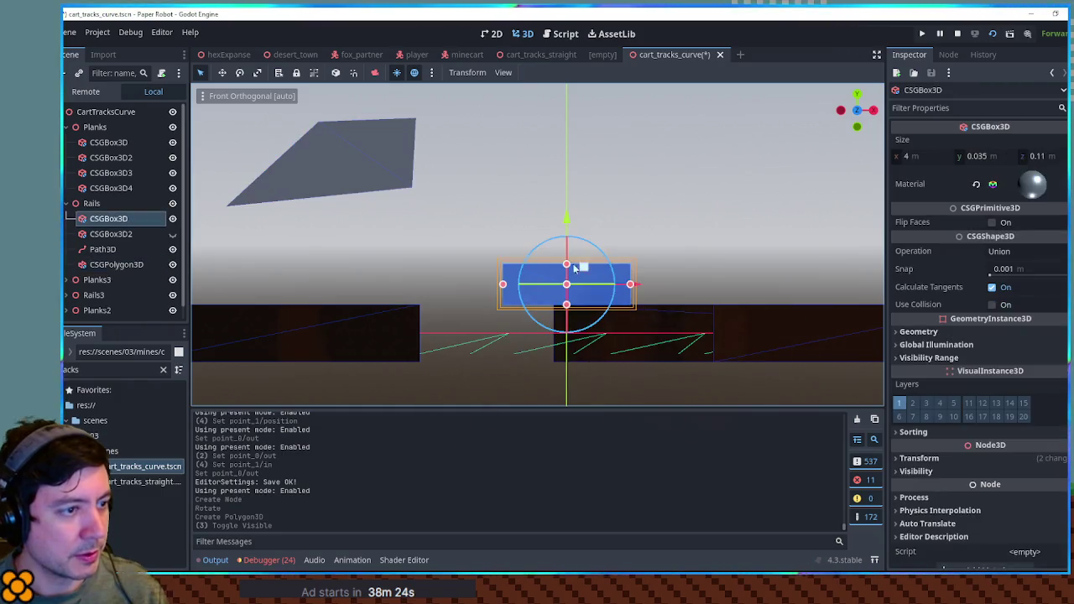
pyautogui.click(323, 187)
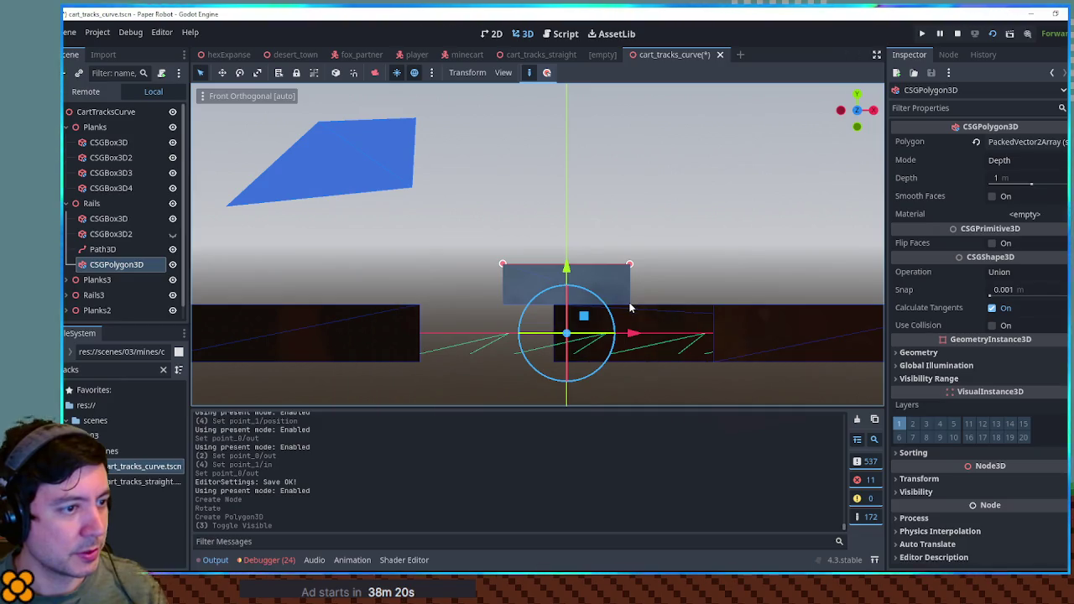
pyautogui.click(503, 303)
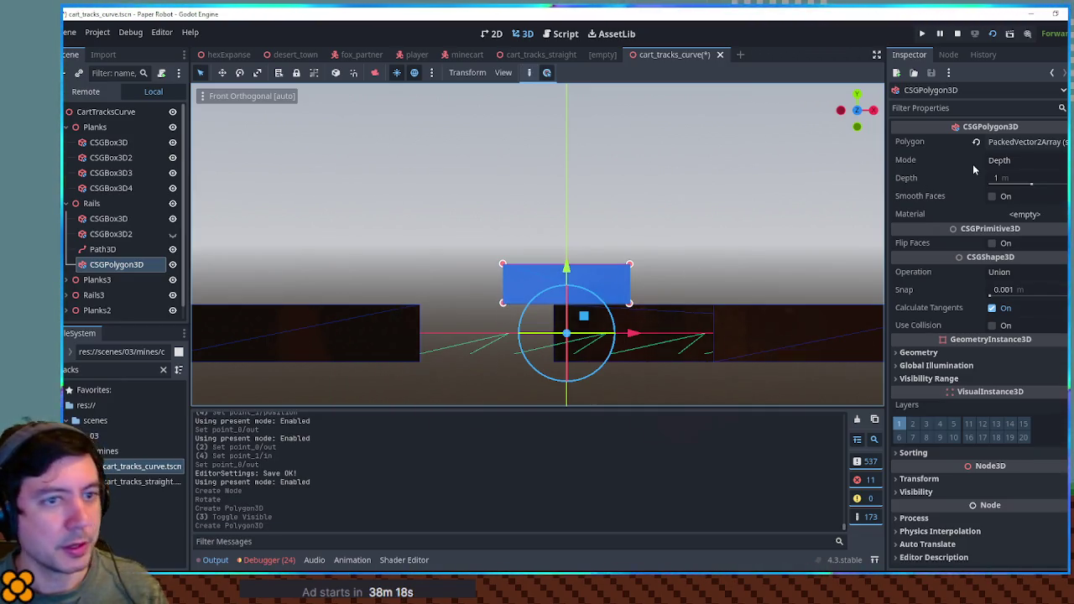
# Set the polygon points to x ±0.055 and y 0.026/0.06, then orbit into perspective.
pyautogui.click(1022, 143)
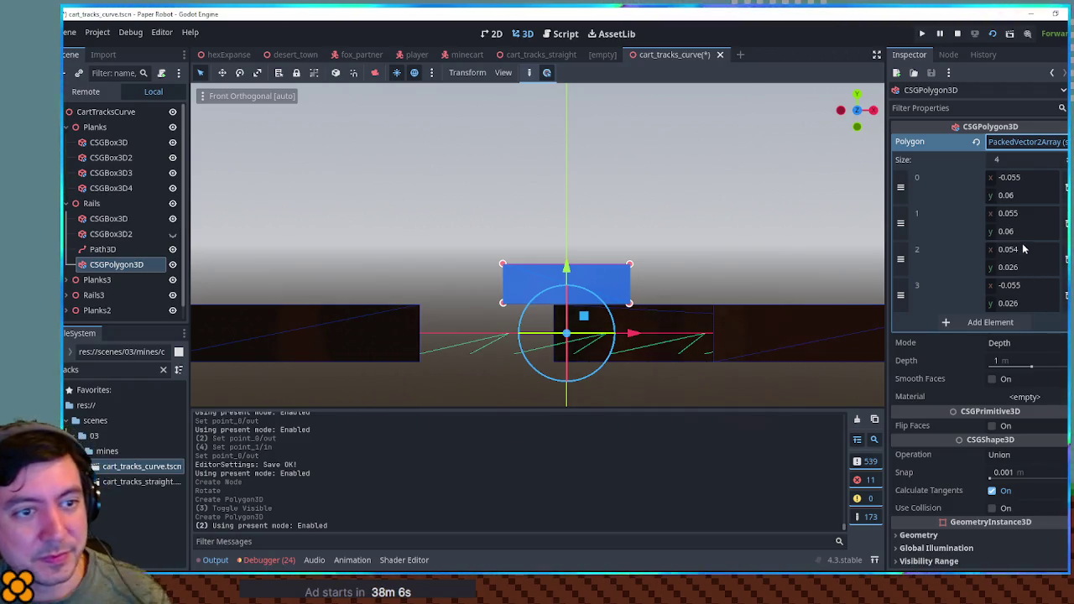
pyautogui.click(1024, 250)
pyautogui.write('0.055')
pyautogui.click(1024, 179)
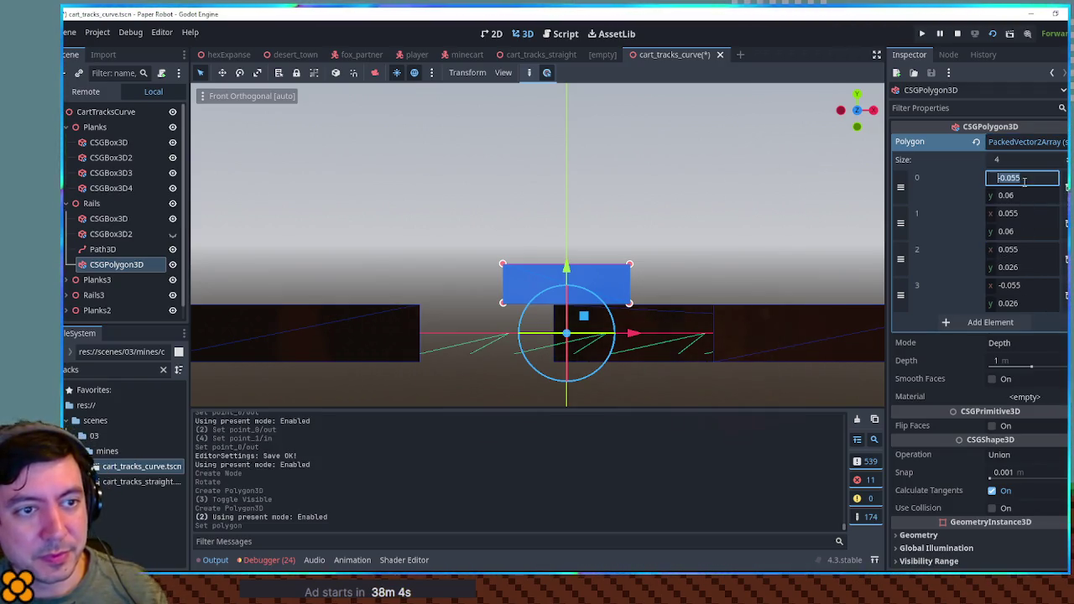
pyautogui.click(1029, 286)
pyautogui.click(1025, 304)
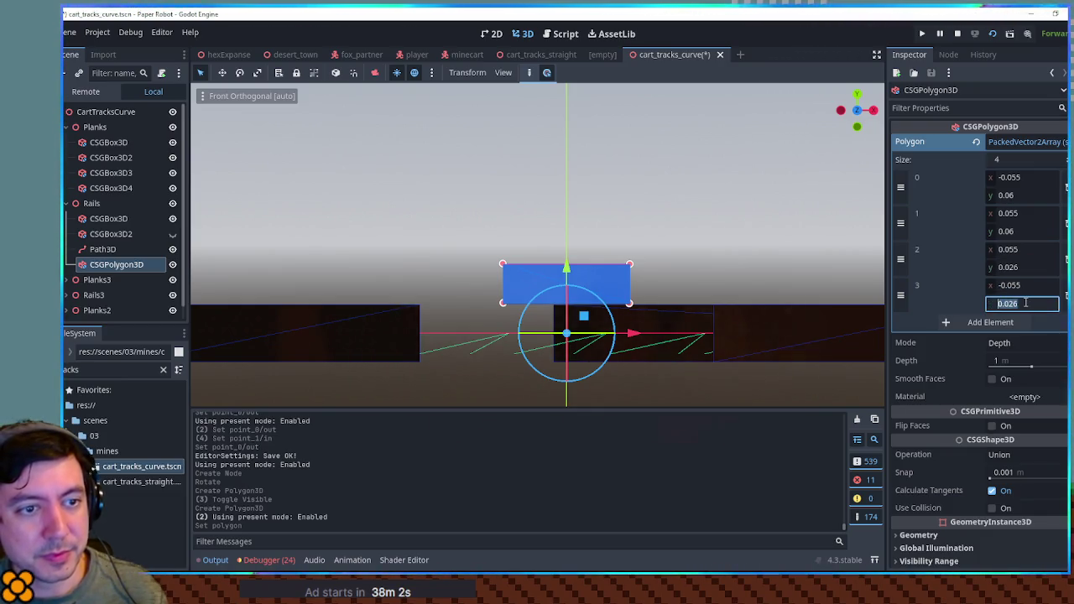
pyautogui.click(1024, 230)
pyautogui.click(1024, 196)
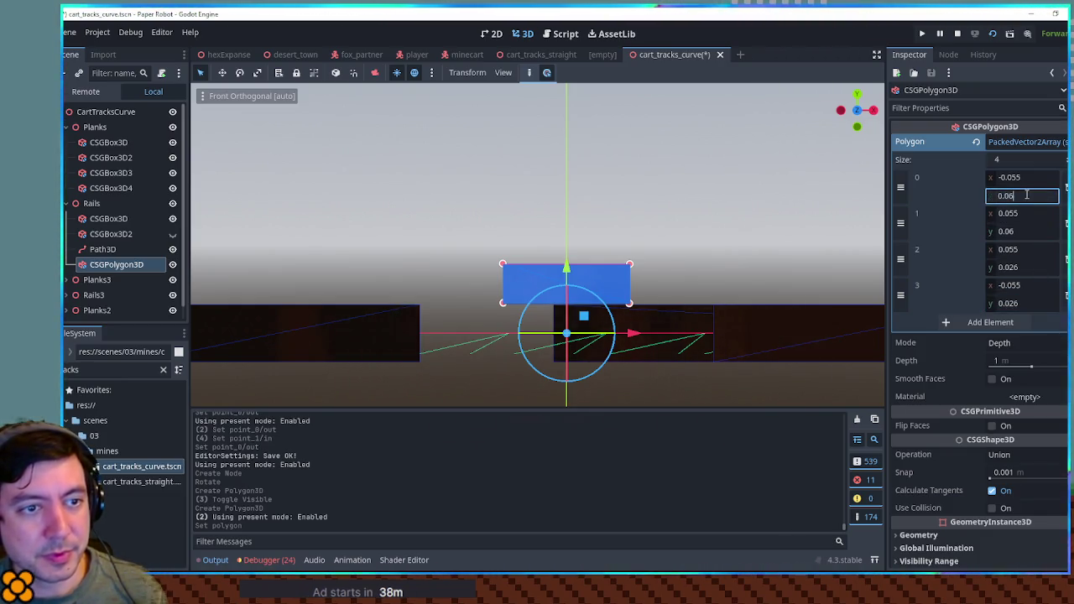
pyautogui.scroll(-3, 648, 272)
pyautogui.click(667, 272)
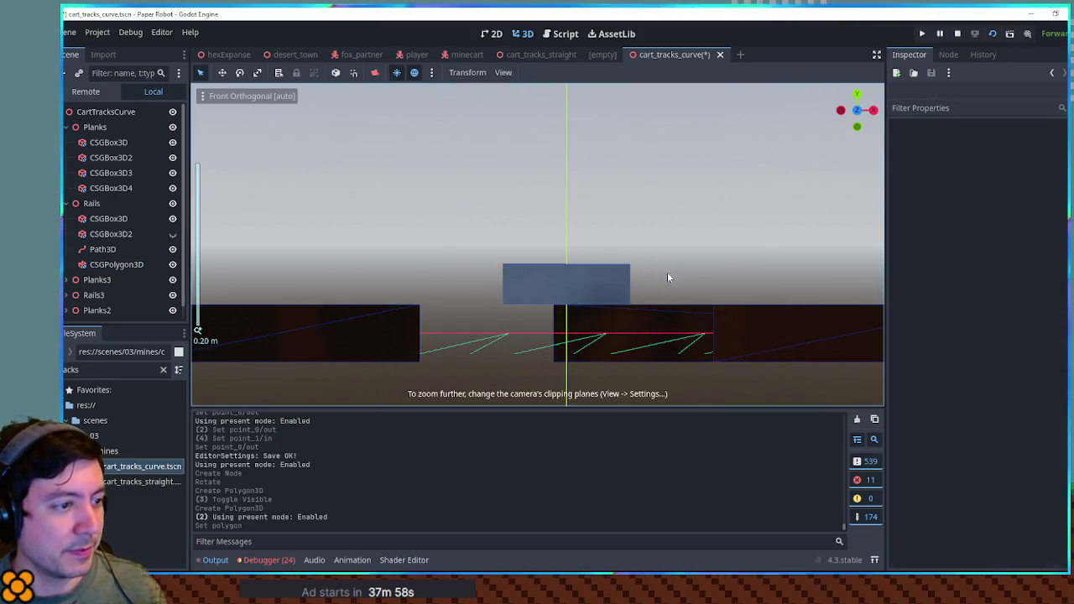
pyautogui.moveTo(660, 272)
pyautogui.mouseDown()
pyautogui.moveTo(636, 299)
pyautogui.moveTo(638, 280)
pyautogui.moveTo(530, 283)
pyautogui.mouseUp()
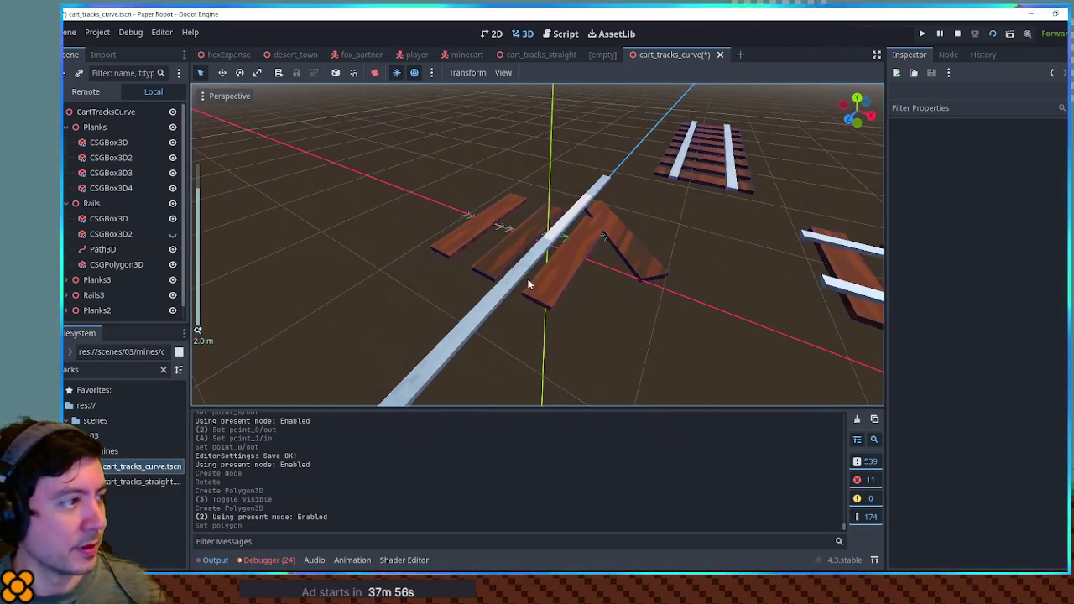
# Delete both straight rail boxes.
pyautogui.click(114, 218)
pyautogui.press('Delete')
pyautogui.click(114, 219)
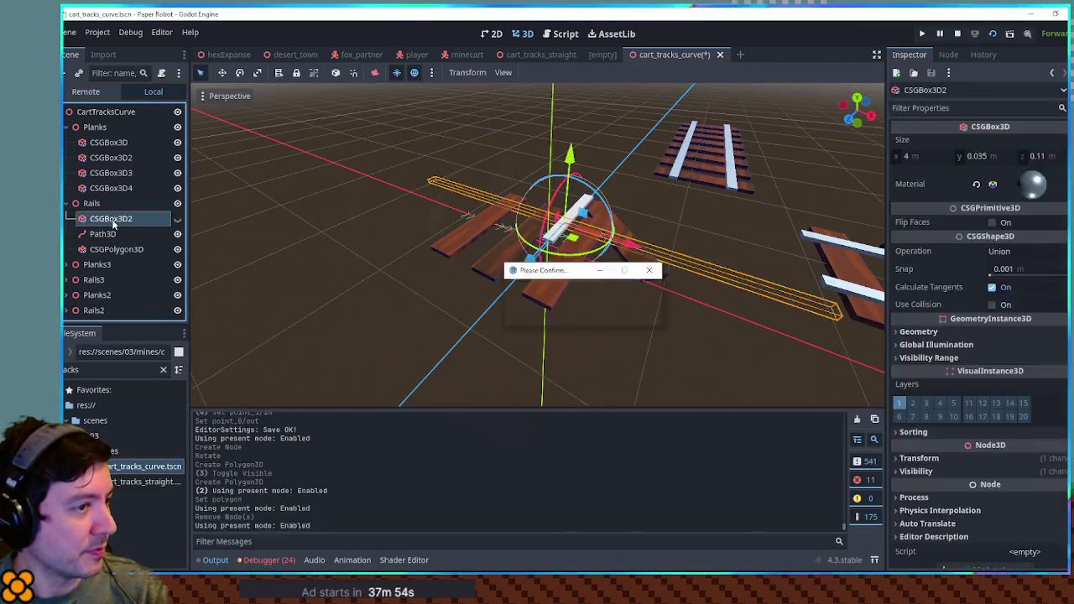
pyautogui.press('Delete')
pyautogui.scroll(5, 496, 215)
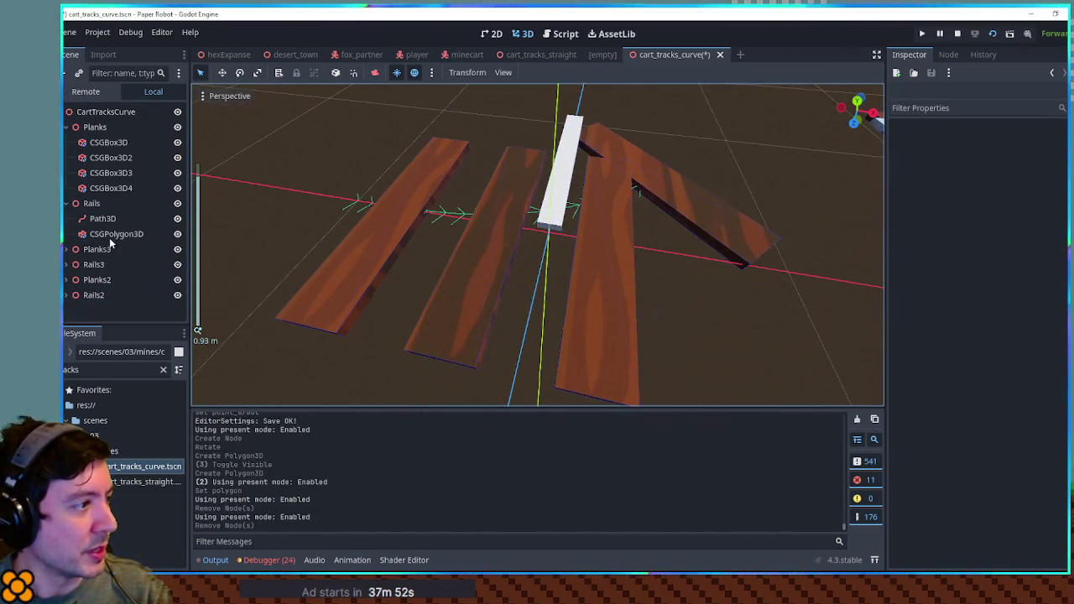
# Set the CSGPolygon3D to Path mode along Path3D with a 0.2 path interval.
pyautogui.click(115, 235)
pyautogui.click(1016, 342)
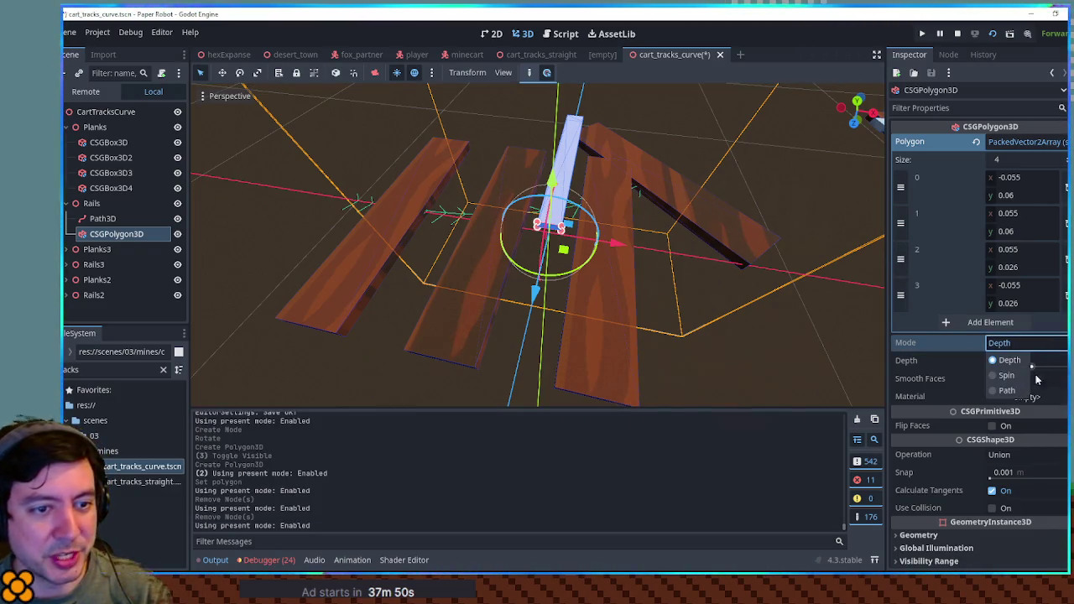
pyautogui.click(1007, 360)
pyautogui.click(1026, 396)
pyautogui.moveTo(113, 219); pyautogui.dragTo(1028, 366)
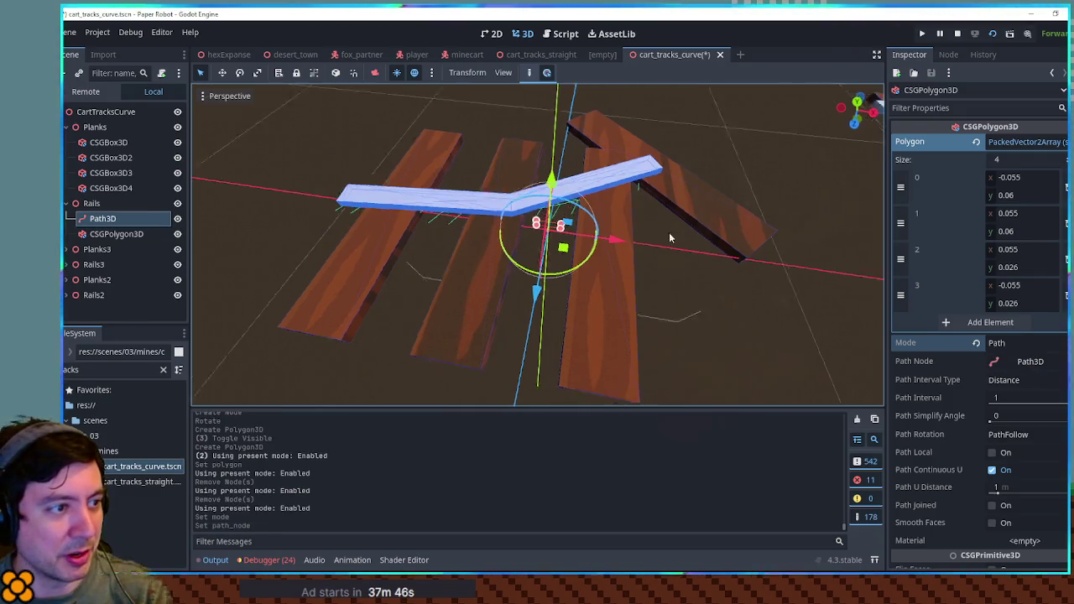
pyautogui.scroll(-3, 672, 239)
pyautogui.scroll(-3, 673, 246)
pyautogui.click(1011, 397)
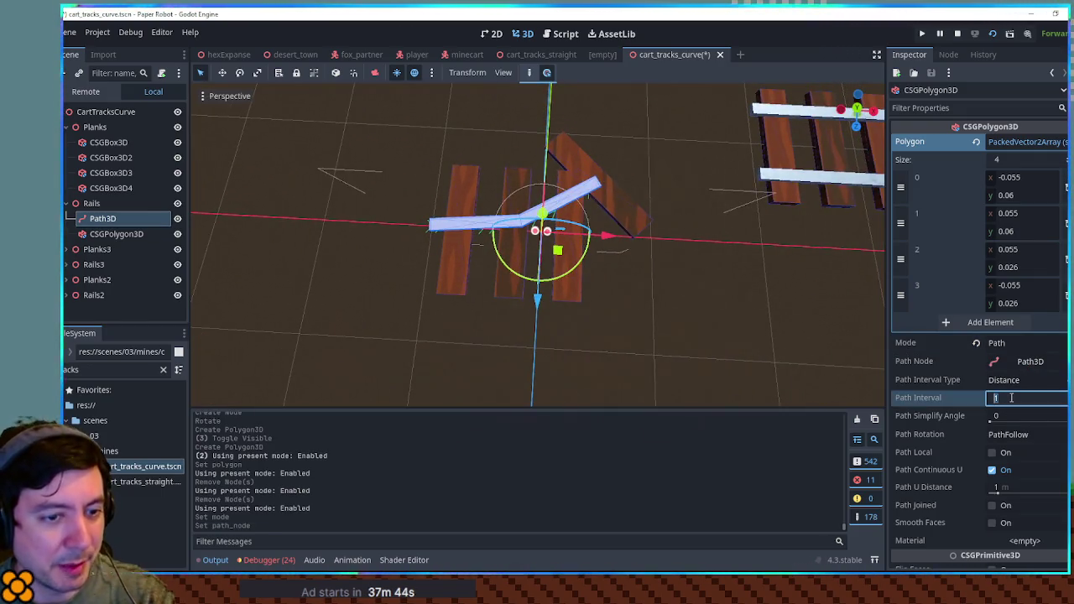
pyautogui.write('.2')
pyautogui.press('Return')
pyautogui.moveTo(658, 240)
pyautogui.mouseDown()
pyautogui.moveTo(659, 252)
pyautogui.moveTo(626, 245)
pyautogui.moveTo(621, 286)
pyautogui.moveTo(618, 259)
pyautogui.moveTo(632, 343)
pyautogui.moveTo(639, 279)
pyautogui.mouseUp()
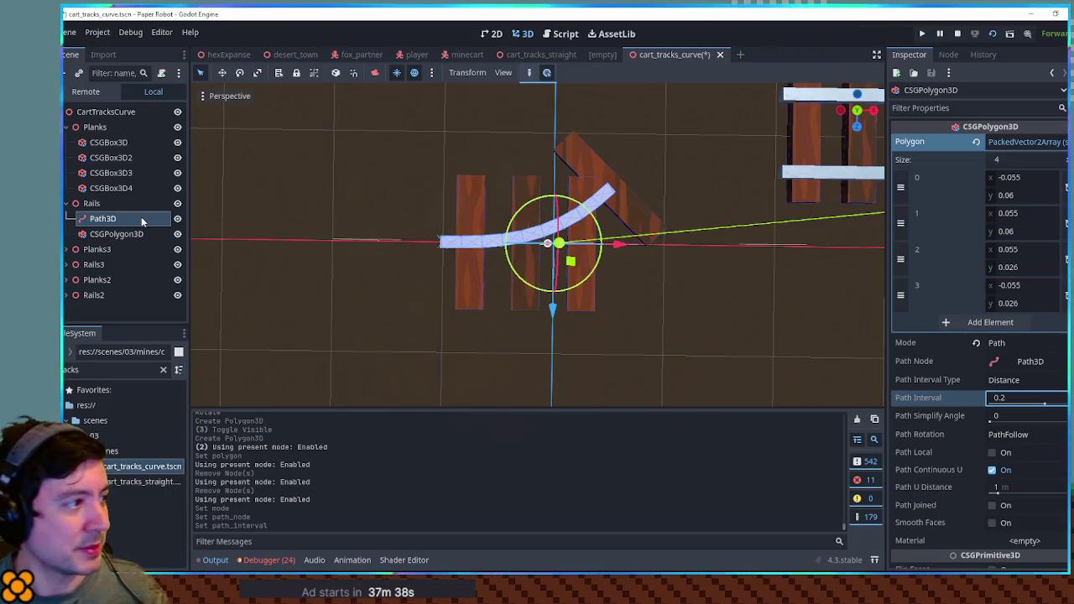
# Undo to restore the straight rails and rotate the first one 90° parallel to the other.
pyautogui.hotkey('ctrl', 'z')
pyautogui.hotkey('ctrl', 'z')
pyautogui.hotkey('ctrl', 'z')
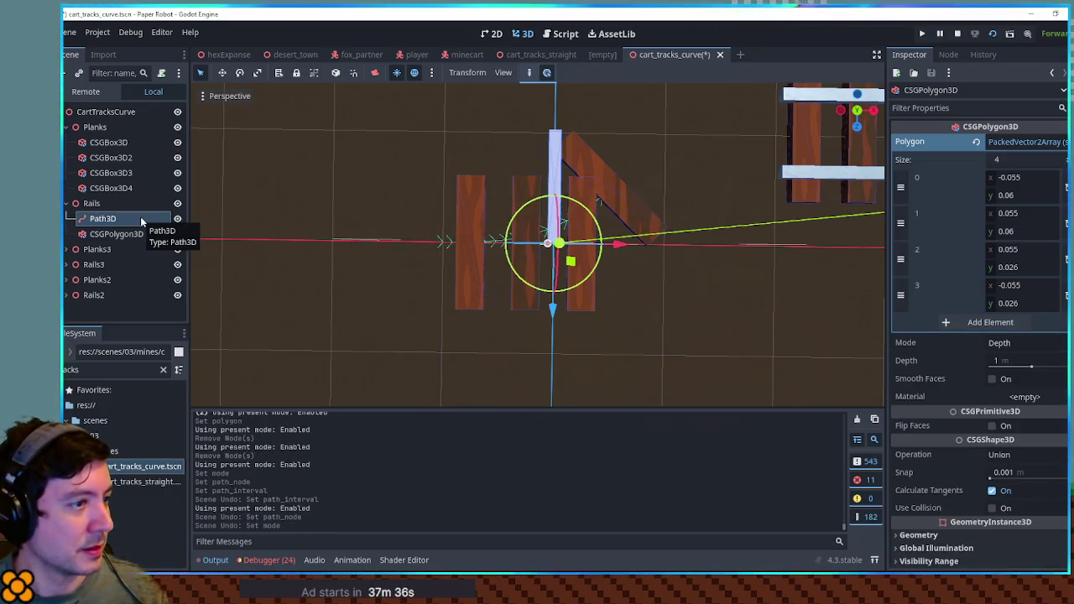
pyautogui.hotkey('ctrl', 'z')
pyautogui.hotkey('ctrl', 'z')
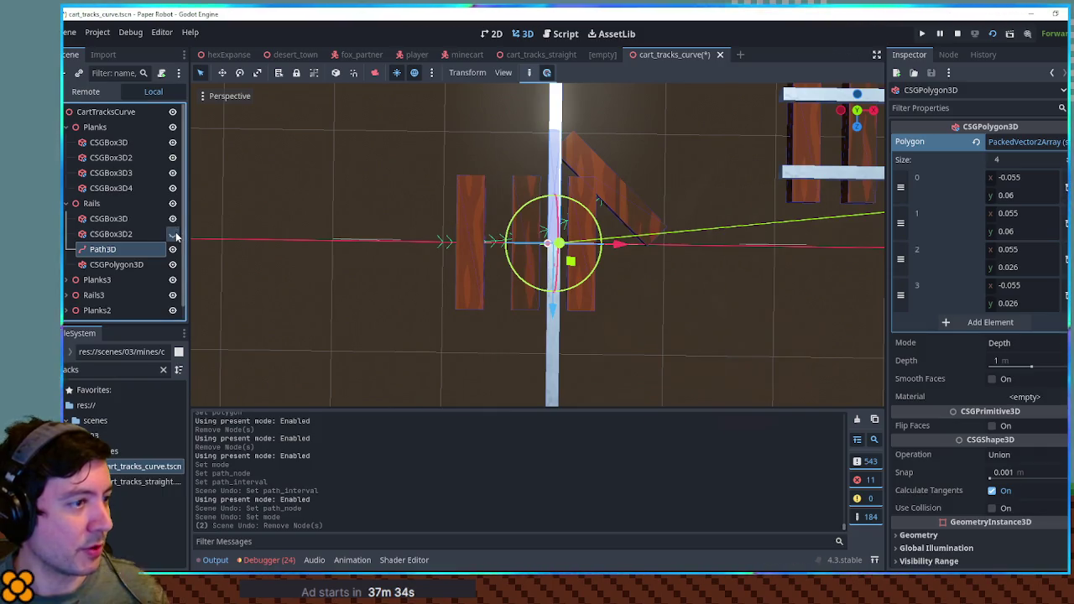
pyautogui.click(172, 234)
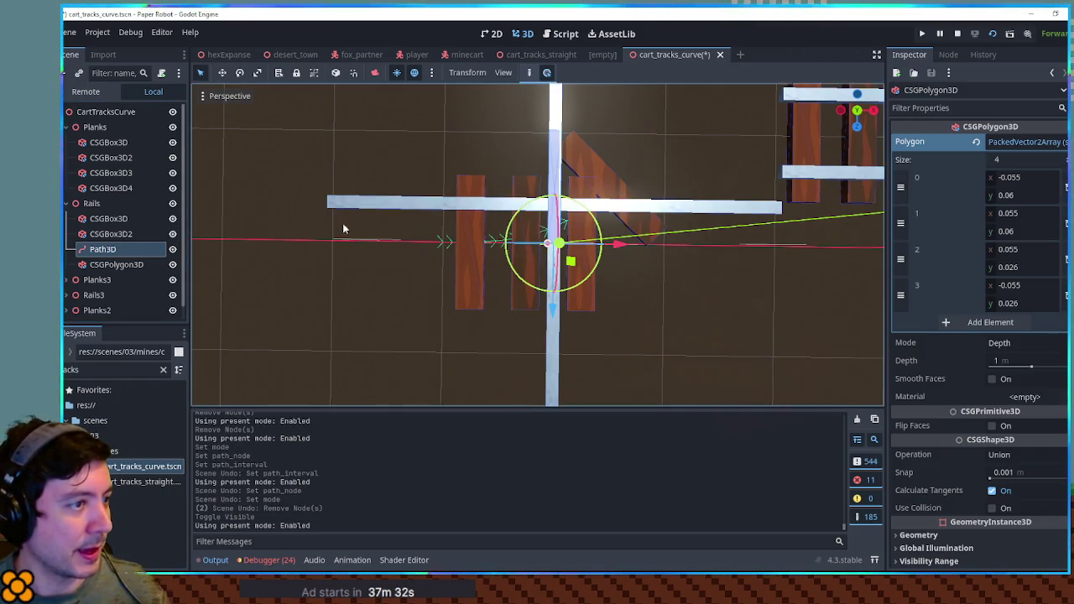
pyautogui.click(109, 219)
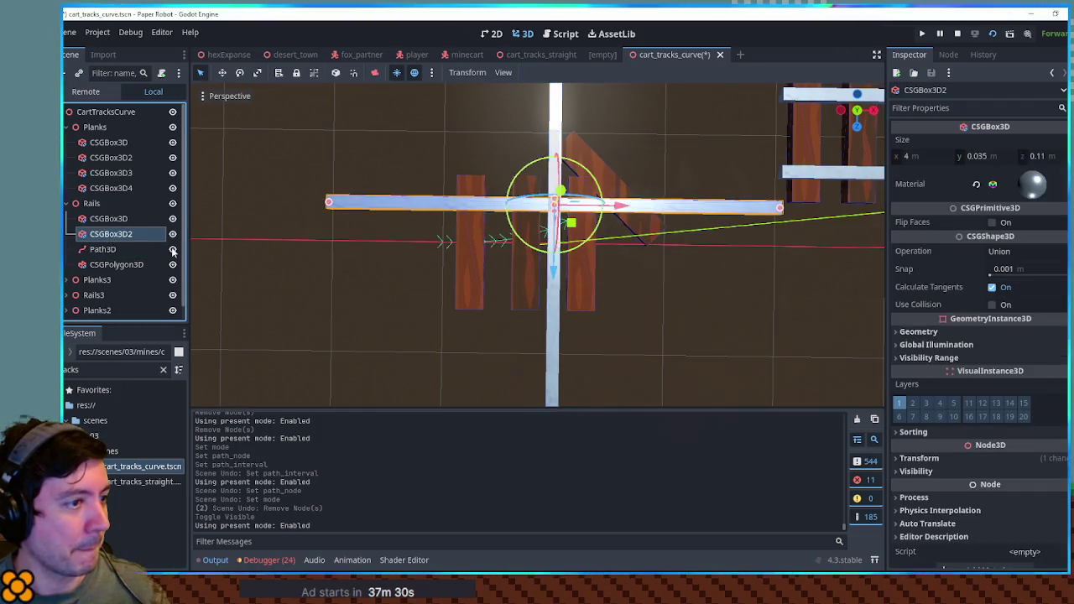
pyautogui.moveTo(592, 312)
pyautogui.mouseDown()
pyautogui.moveTo(597, 256)
pyautogui.moveTo(586, 242)
pyautogui.mouseUp()
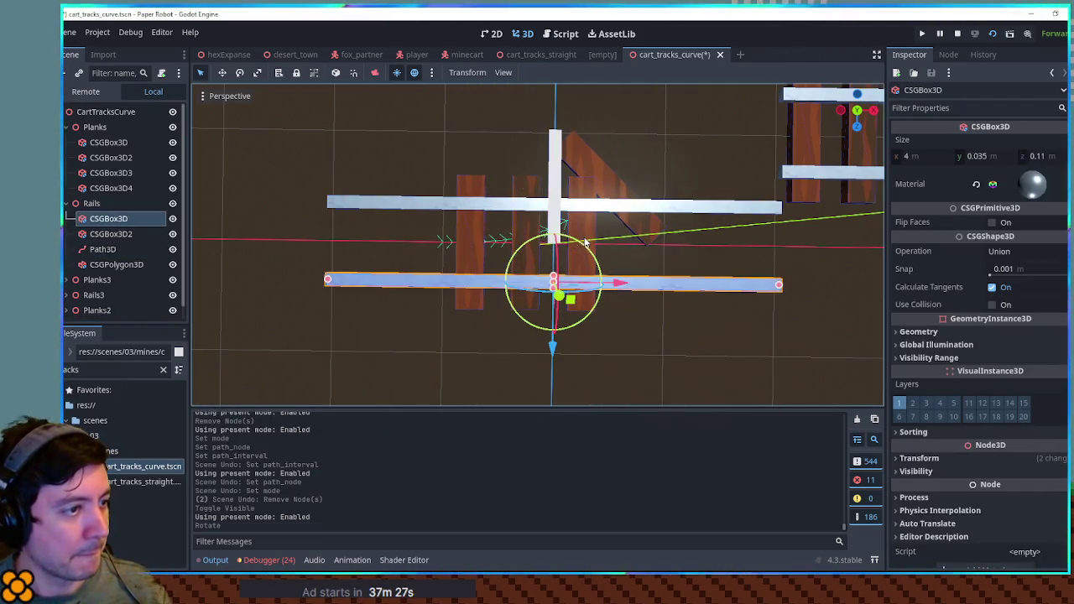
# Reapply Path mode with Path3D as path node and 0.2 interval to curve the rail.
pyautogui.click(103, 249)
pyautogui.click(675, 328)
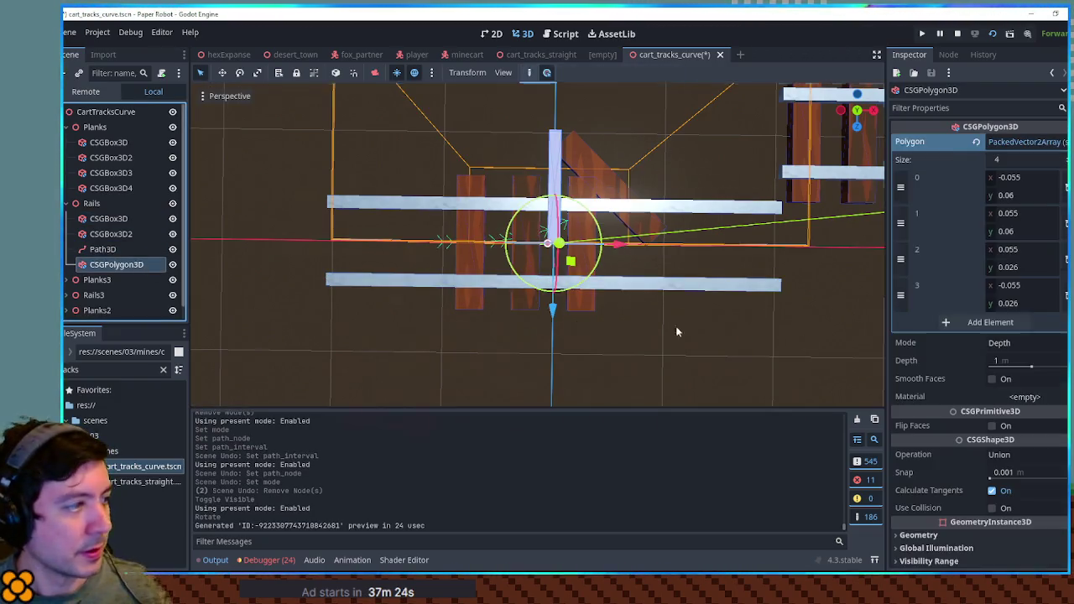
pyautogui.click(1017, 343)
pyautogui.click(1007, 393)
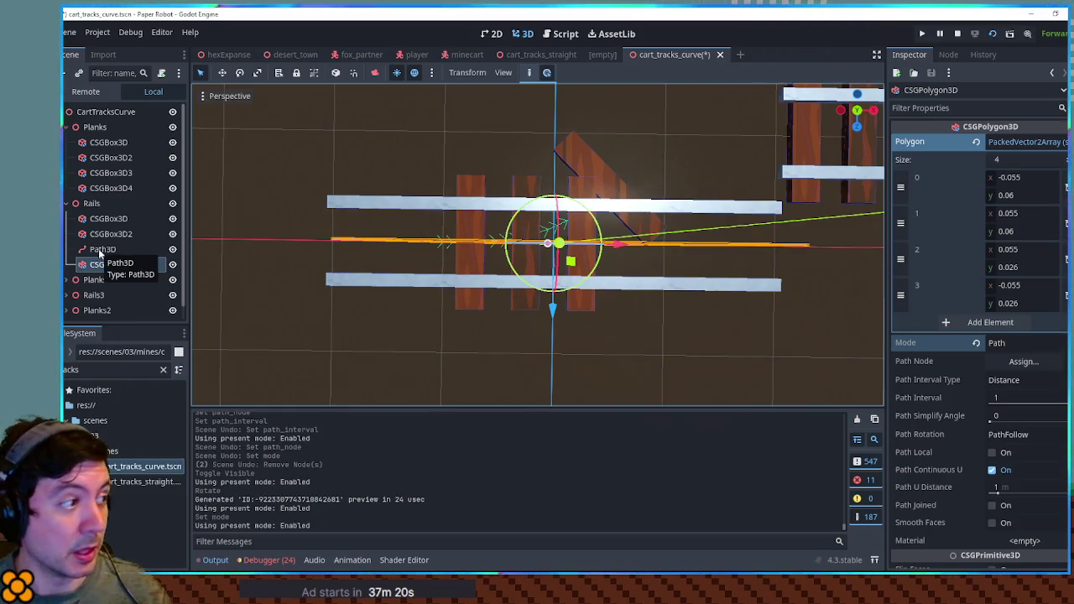
pyautogui.moveTo(100, 250)
pyautogui.mouseDown()
pyautogui.moveTo(1041, 384)
pyautogui.moveTo(1041, 364)
pyautogui.moveTo(1024, 362)
pyautogui.mouseUp()
pyautogui.click(1009, 394)
pyautogui.write('0.2')
pyautogui.press('Return')
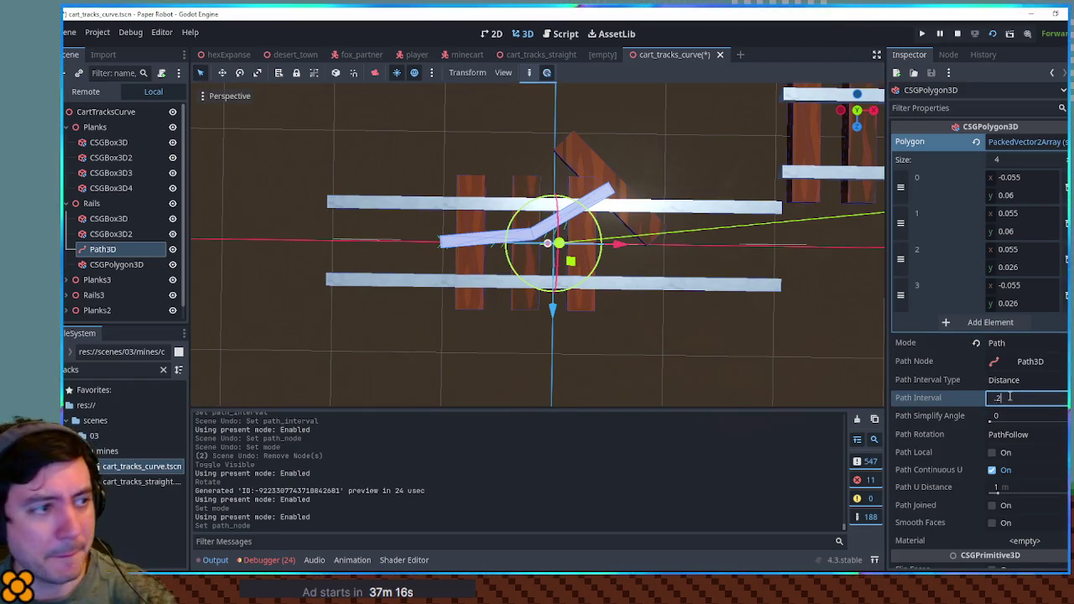
# Try moving the curved rail along X, undo it, and reselect the curved rail.
pyautogui.click(84, 264)
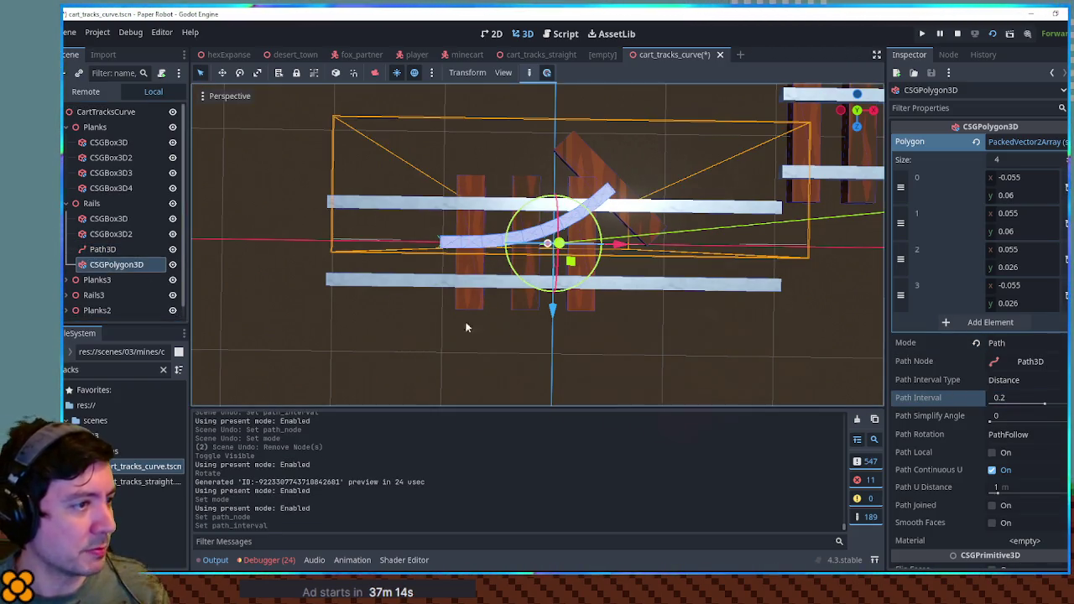
pyautogui.moveTo(632, 246); pyautogui.dragTo(743, 246)
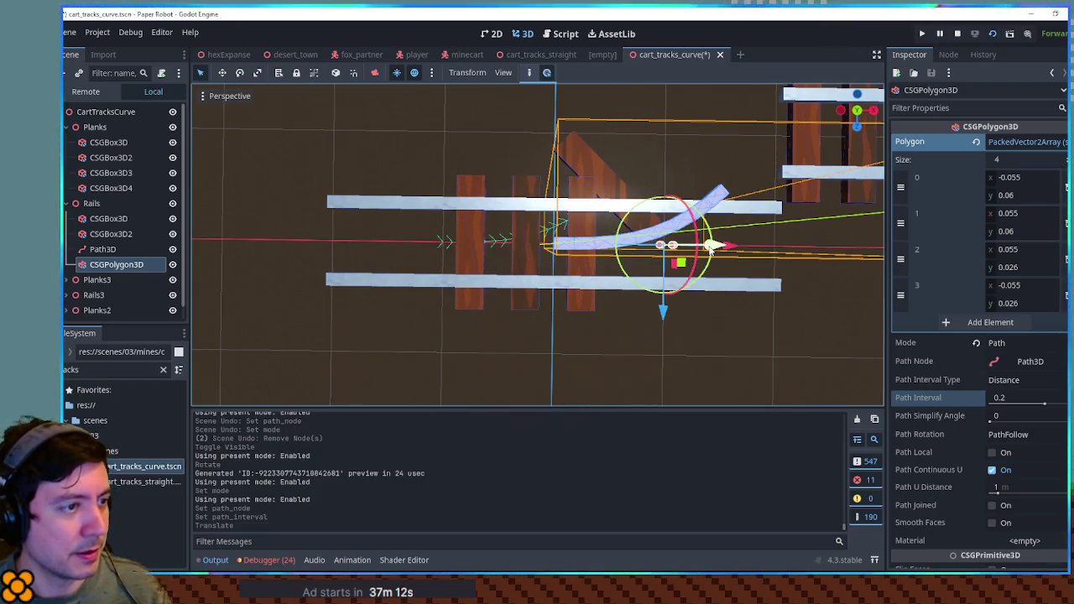
pyautogui.hotkey('ctrl', 'z')
pyautogui.click(103, 250)
pyautogui.click(122, 265)
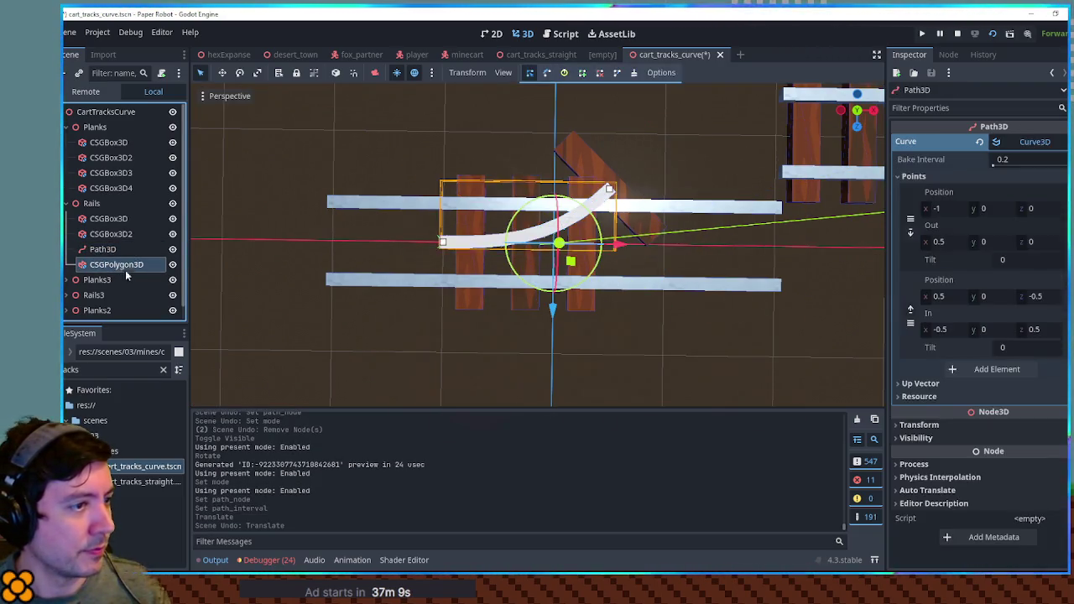
# Try 1.58 as profile point 0's x value, then undo it.
pyautogui.click(1025, 180)
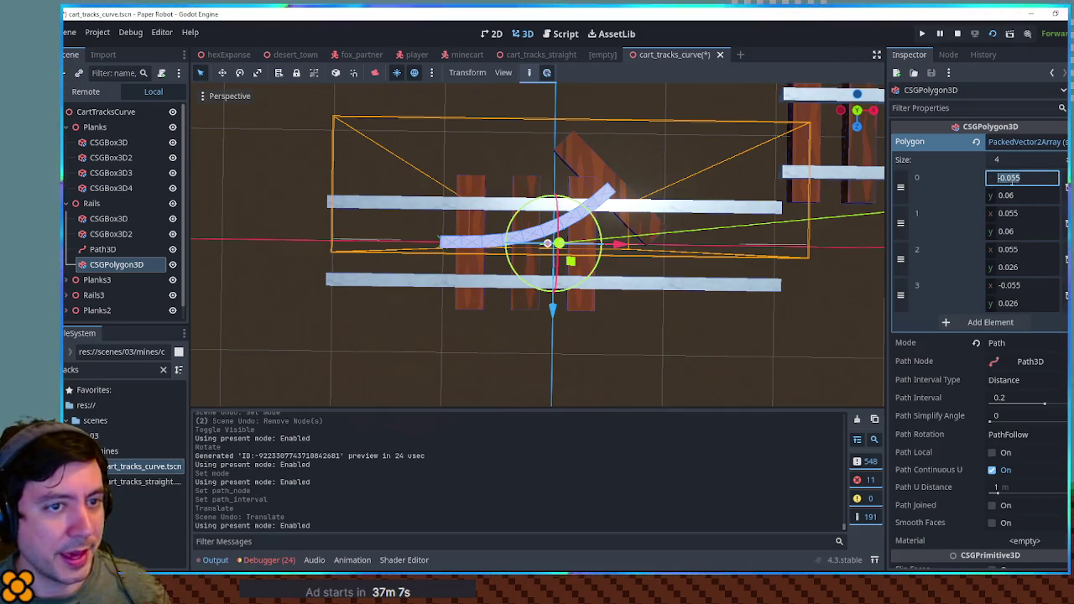
pyautogui.write('1.58')
pyautogui.press('Return')
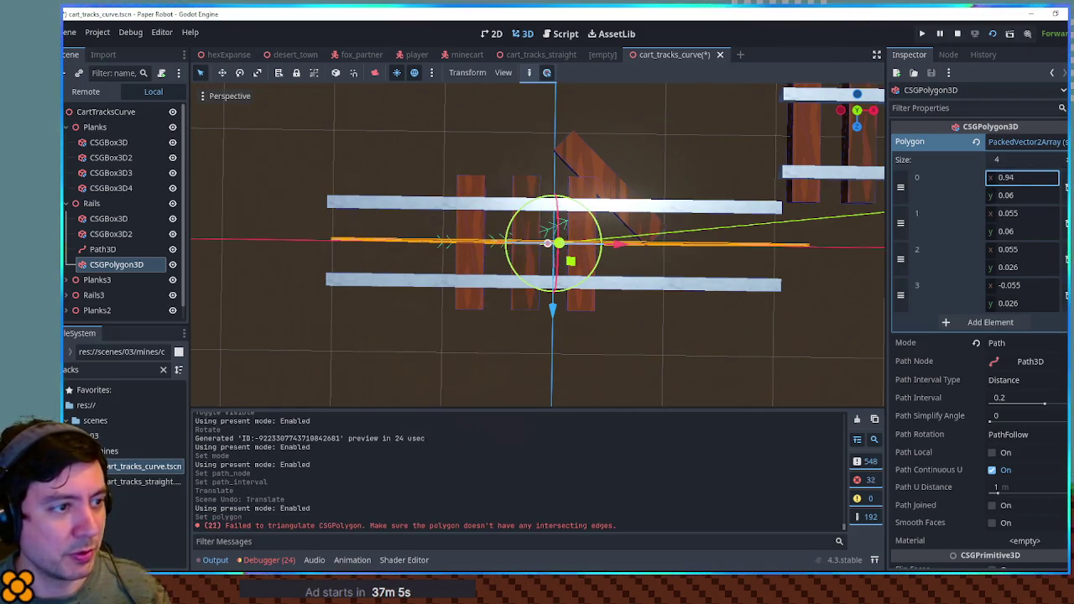
pyautogui.hotkey('ctrl', 'z')
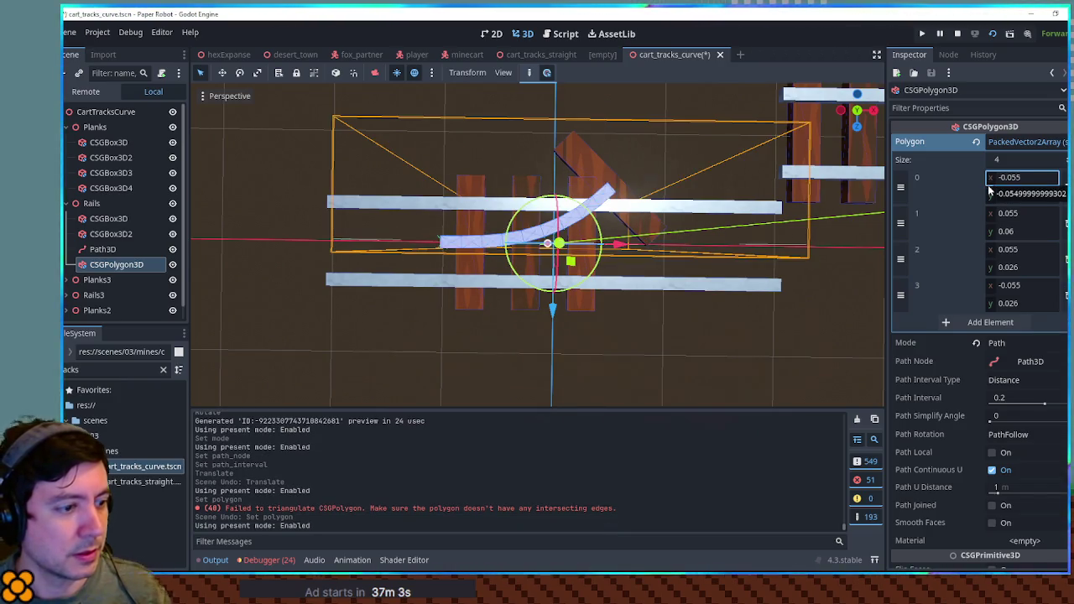
# Test widening the profile points, revert to ±0.055, and duplicate the curved rail as CSGPolygon3D2.
pyautogui.moveTo(852, 249); pyautogui.dragTo(646, 257)
pyautogui.scroll(3, 665, 257)
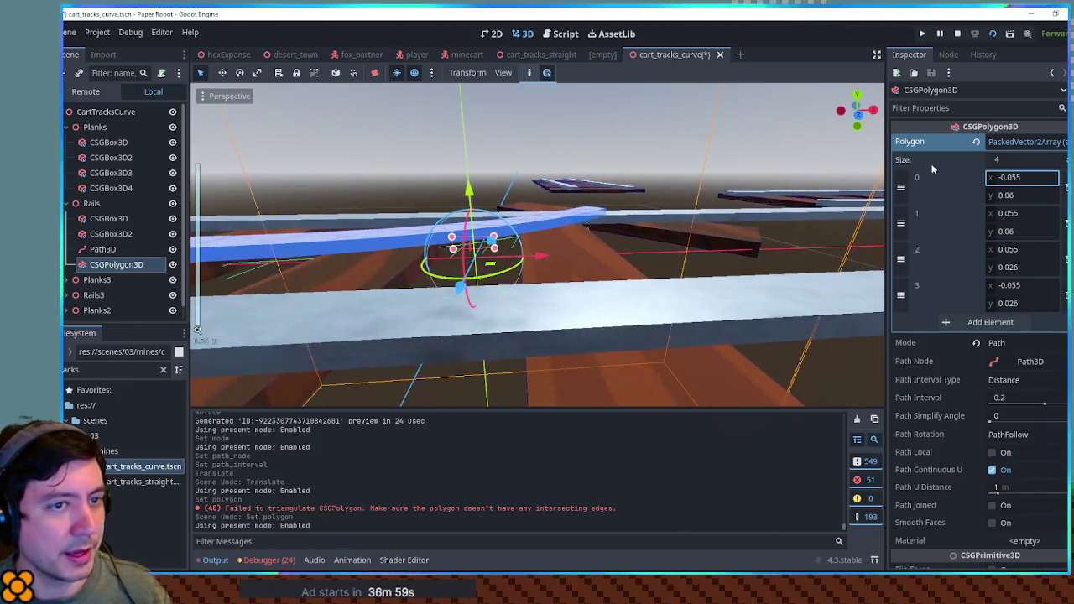
pyautogui.moveTo(991, 216)
pyautogui.mouseDown()
pyautogui.moveTo(1041, 217)
pyautogui.moveTo(956, 216)
pyautogui.moveTo(1049, 221)
pyautogui.mouseUp()
pyautogui.moveTo(1007, 177); pyautogui.dragTo(973, 177)
pyautogui.moveTo(638, 243)
pyautogui.mouseDown()
pyautogui.moveTo(731, 240)
pyautogui.moveTo(576, 243)
pyautogui.mouseUp()
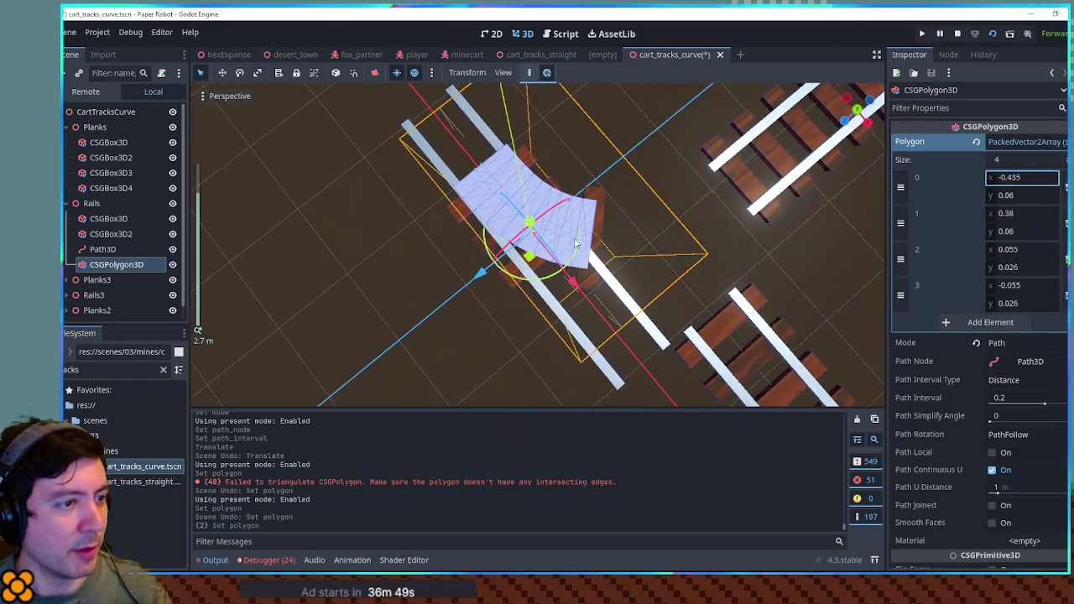
pyautogui.hotkey('ctrl', 'z')
pyautogui.hotkey('ctrl', 'z')
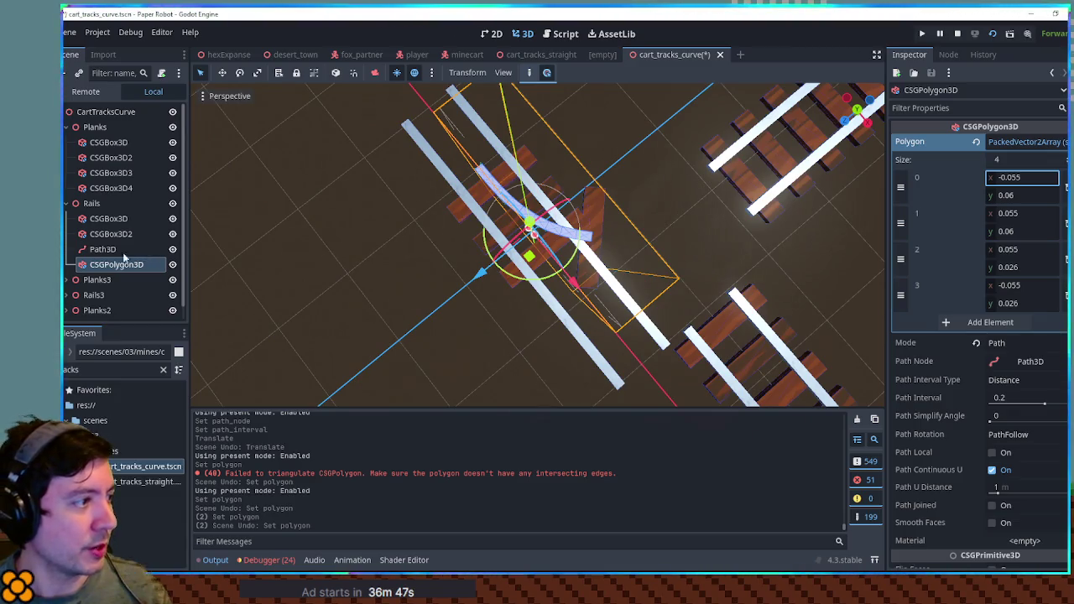
pyautogui.click(108, 268)
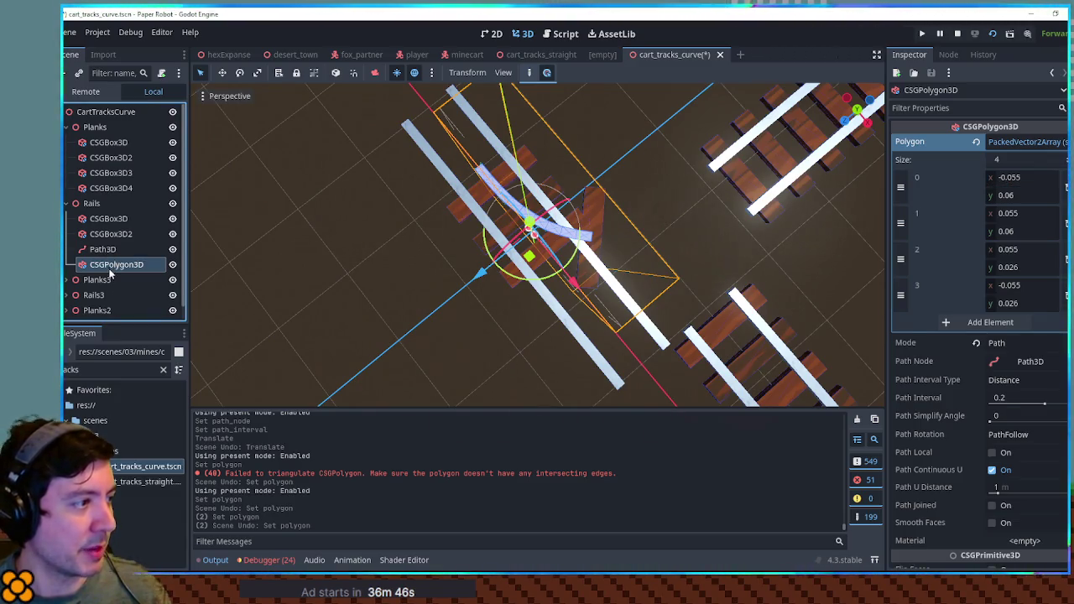
pyautogui.hotkey('ctrl', 'd')
# On the original curved rail, set profile point 1's x to 0.4.
pyautogui.click(126, 265)
pyautogui.moveTo(588, 252)
pyautogui.mouseDown()
pyautogui.moveTo(707, 199)
pyautogui.moveTo(707, 180)
pyautogui.moveTo(841, 147)
pyautogui.moveTo(795, 195)
pyautogui.mouseUp()
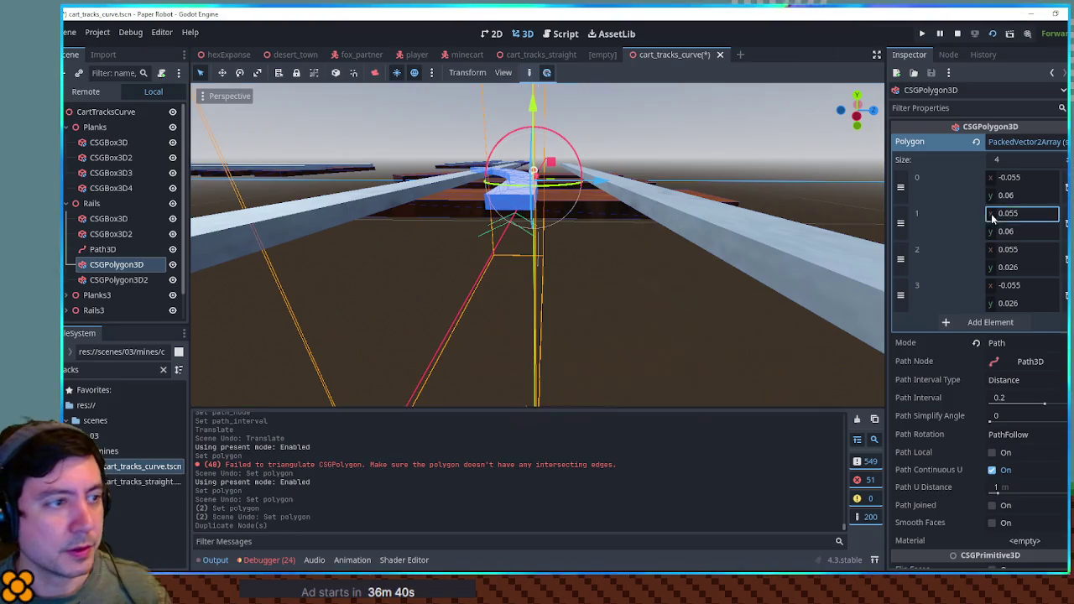
pyautogui.moveTo(1019, 213); pyautogui.dragTo(1066, 213)
pyautogui.moveTo(739, 269)
pyautogui.mouseDown()
pyautogui.moveTo(604, 233)
pyautogui.moveTo(638, 235)
pyautogui.mouseUp()
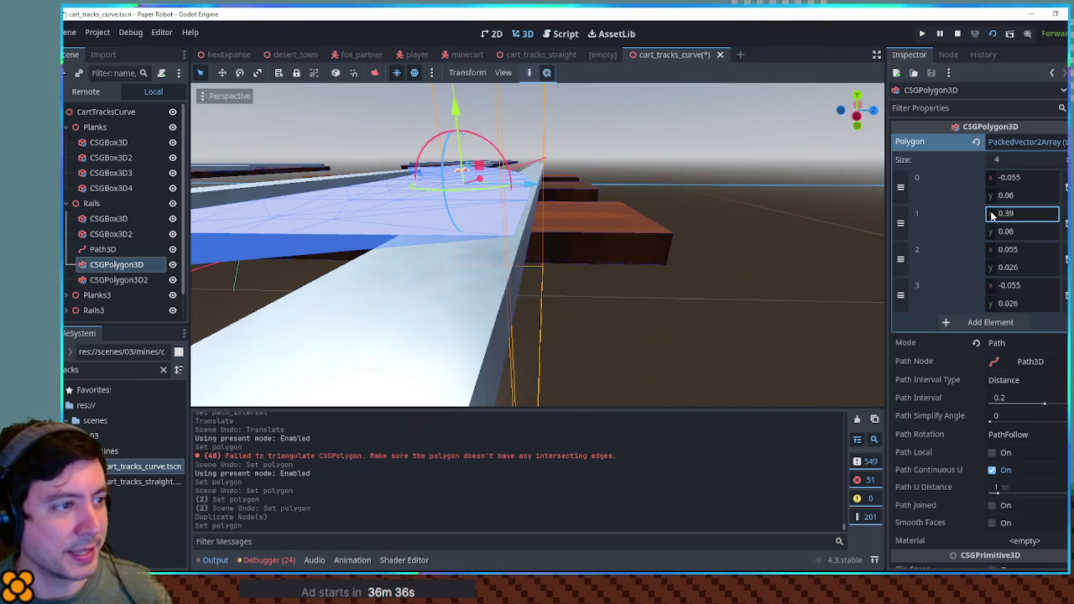
pyautogui.moveTo(993, 215); pyautogui.dragTo(995, 215)
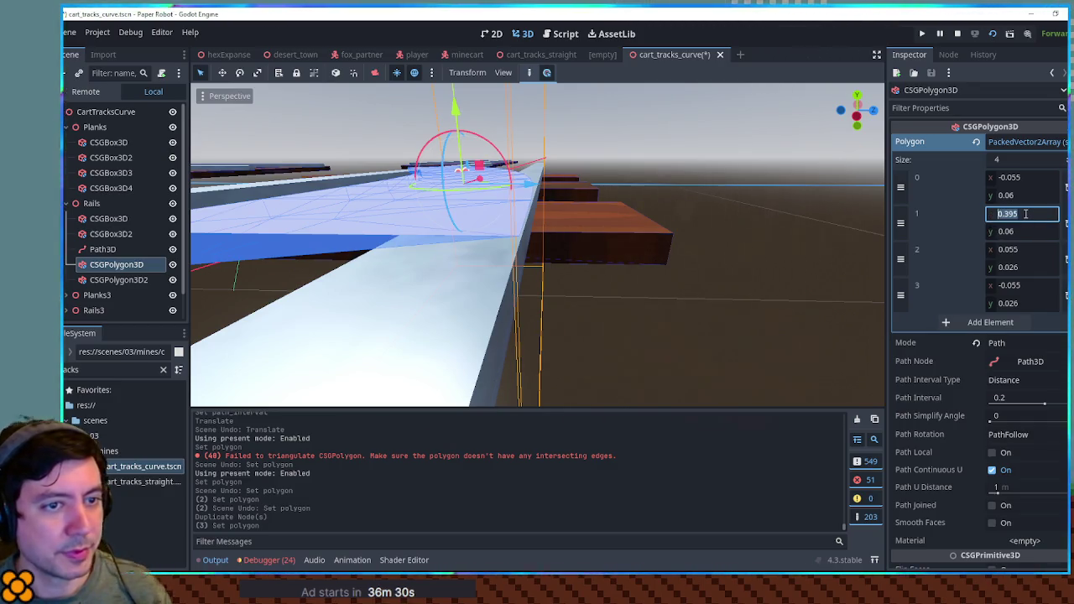
pyautogui.write('0.4')
pyautogui.press('Return')
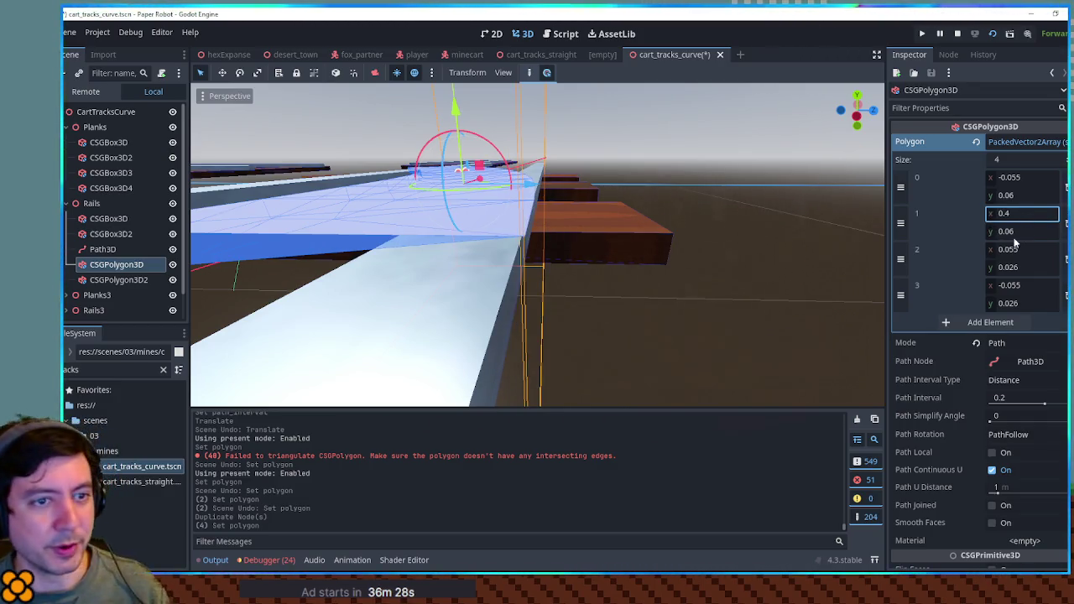
# Set point 2's x to 0.4 and point 3's x to 0.28.
pyautogui.click(1018, 248)
pyautogui.write('0.4')
pyautogui.press('Return')
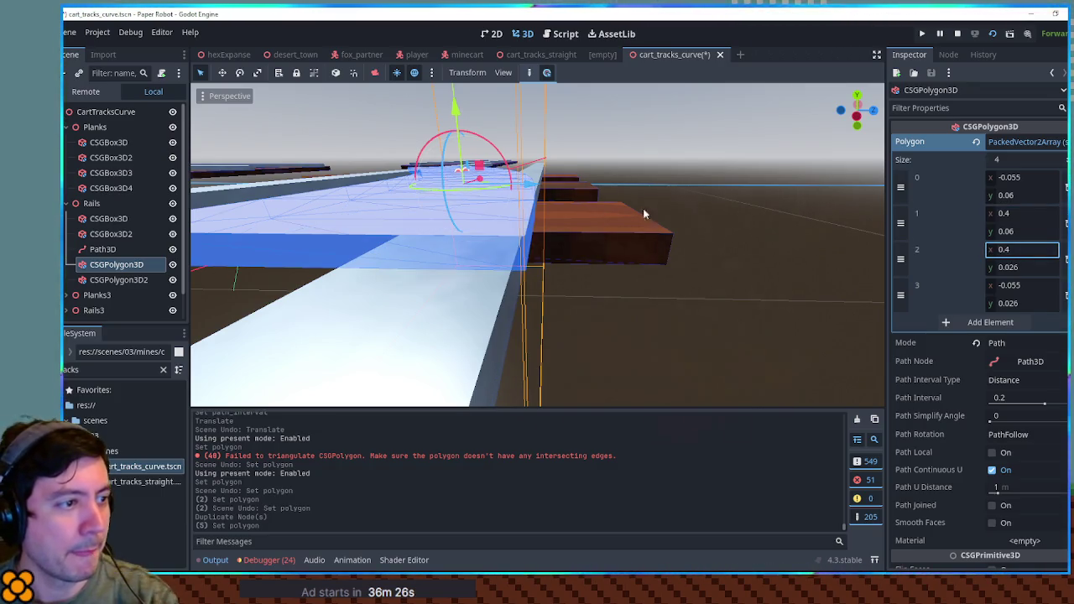
pyautogui.click(994, 287)
pyautogui.write('0.28')
pyautogui.press('Return')
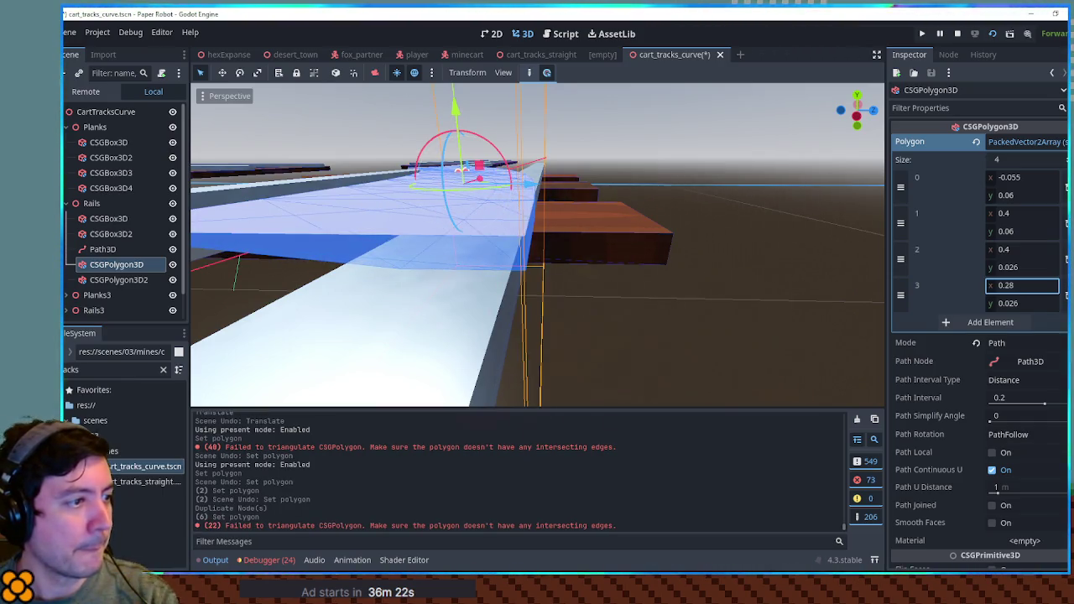
pyautogui.write('0.275')
# Refine point 0's x to 0.285 and point 3's x to 0.287.
pyautogui.click(999, 177)
pyautogui.write('0.285')
pyautogui.press('Return')
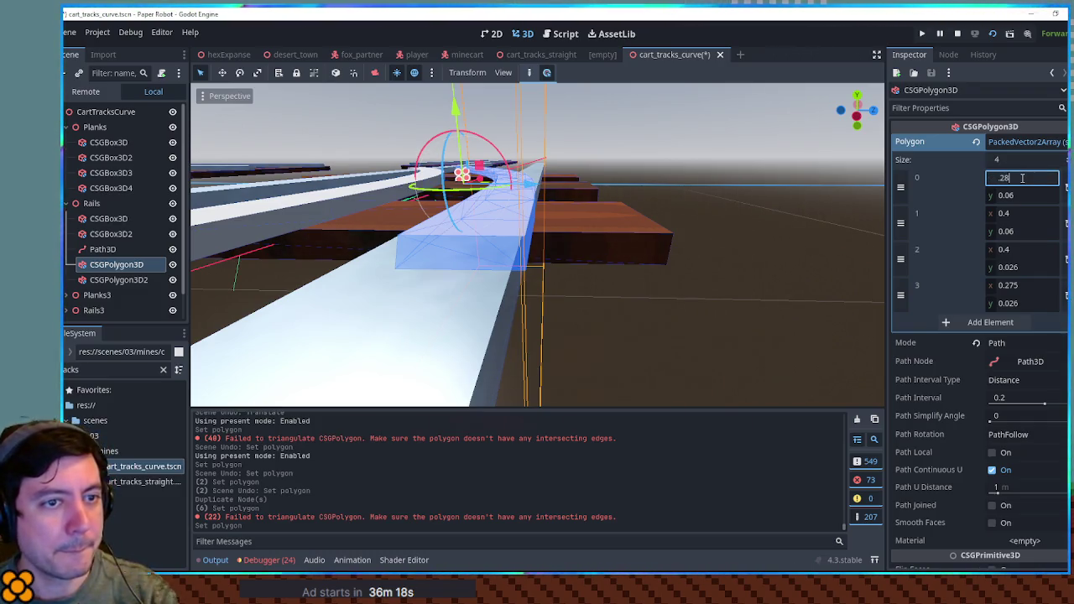
pyautogui.press('Return')
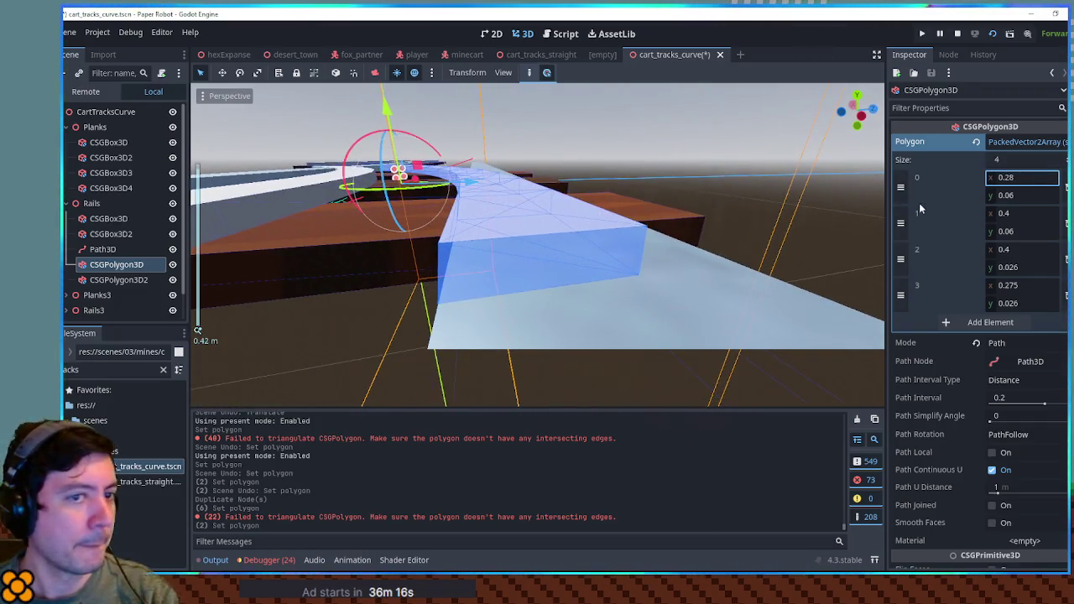
pyautogui.click(1024, 178)
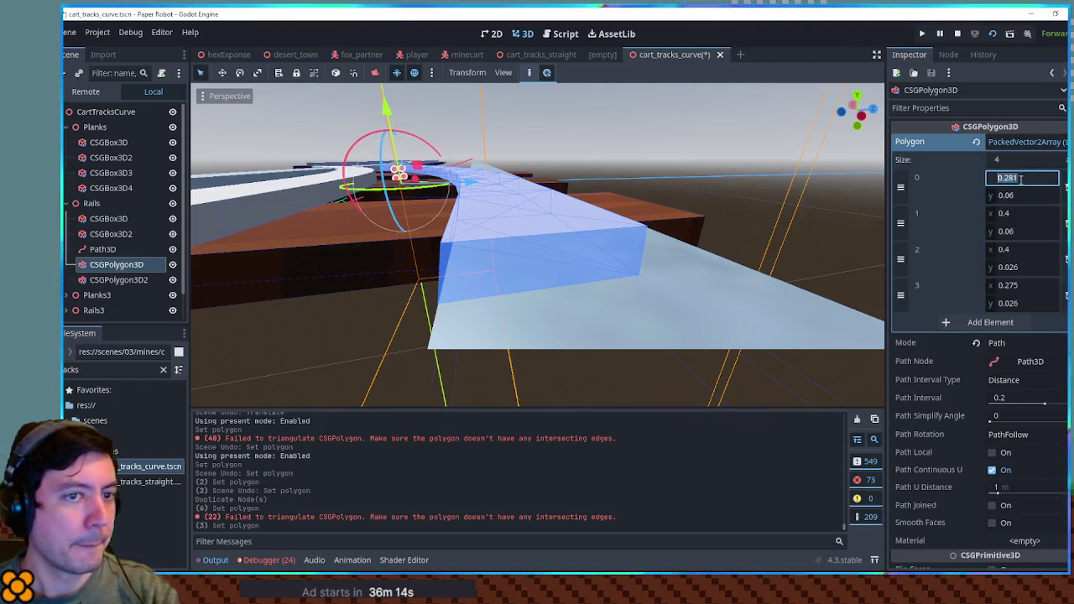
pyautogui.write('0.287')
pyautogui.press('Return')
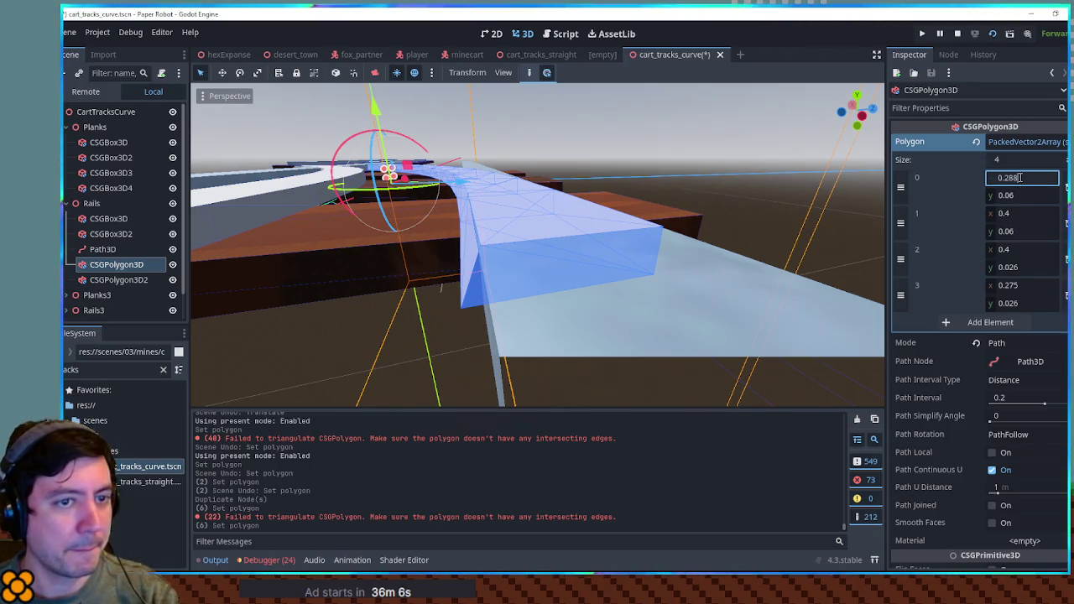
pyautogui.click(1015, 287)
pyautogui.write('0.287')
pyautogui.press('Return')
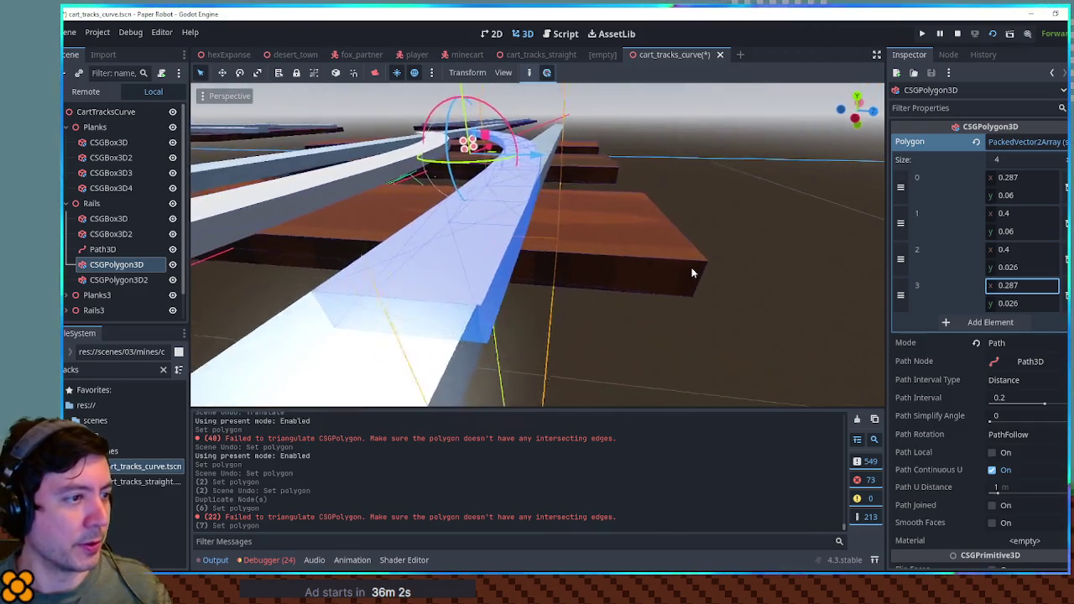
# Set points 1 and 2 x to 0.397, then view the curved rails from above.
pyautogui.scroll(3, 742, 279)
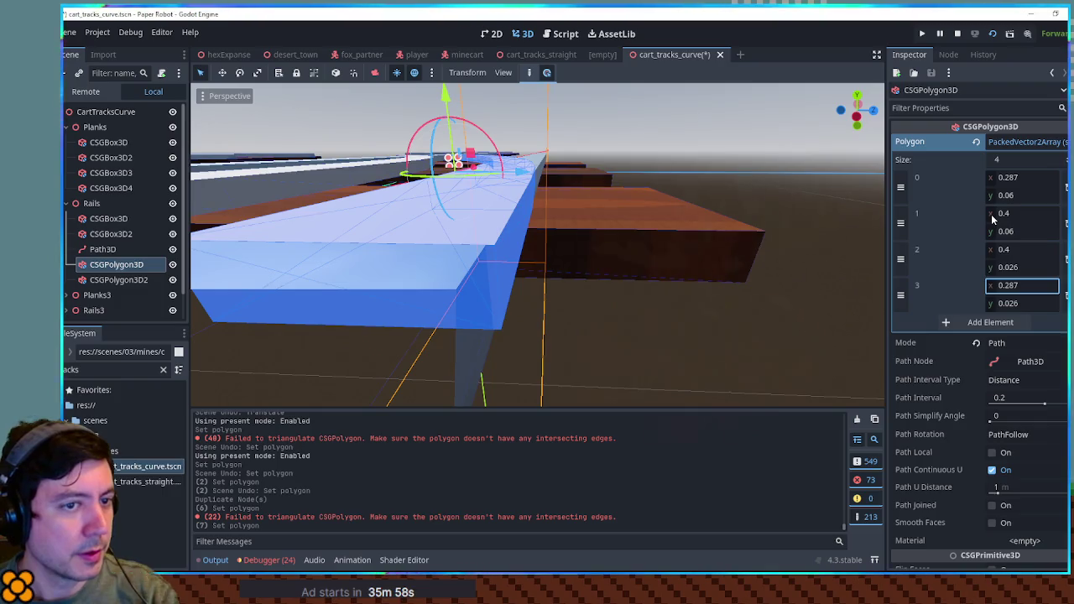
pyautogui.click(992, 217)
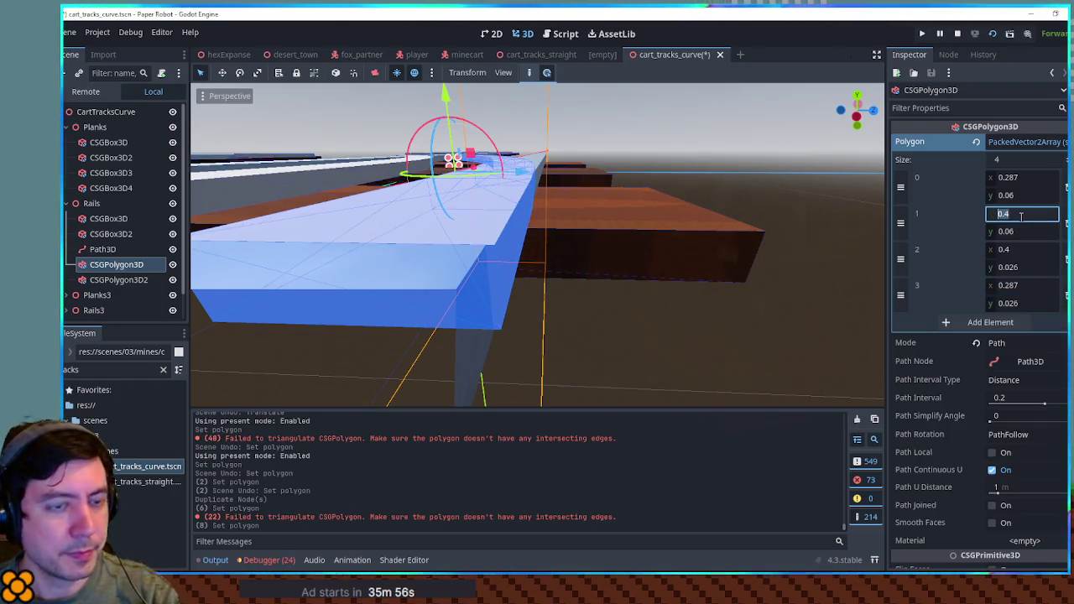
pyautogui.write('.39')
pyautogui.write('0.397')
pyautogui.press('Return')
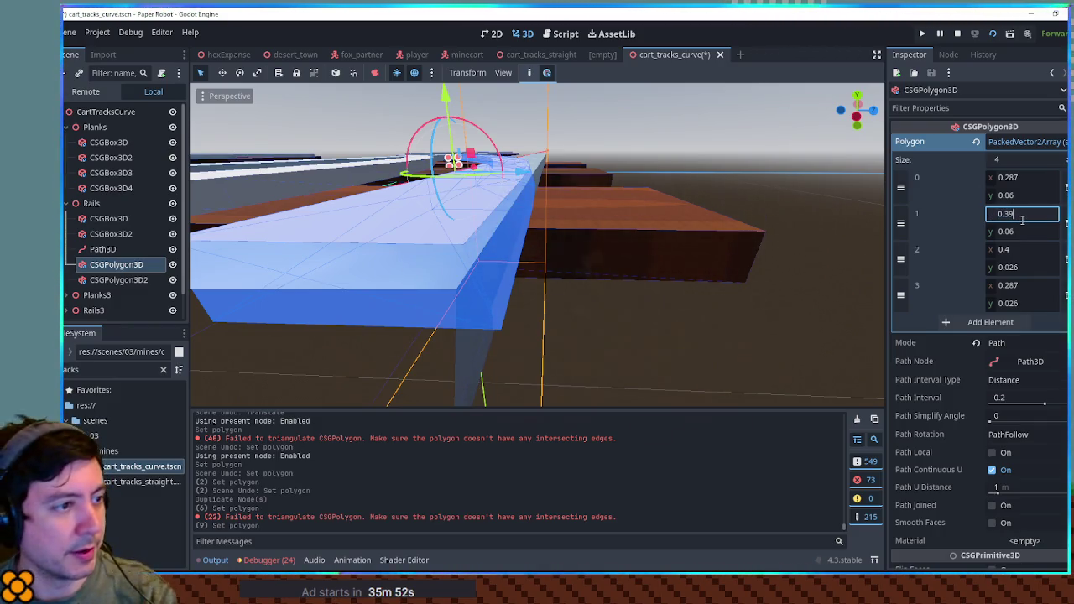
pyautogui.press('Return')
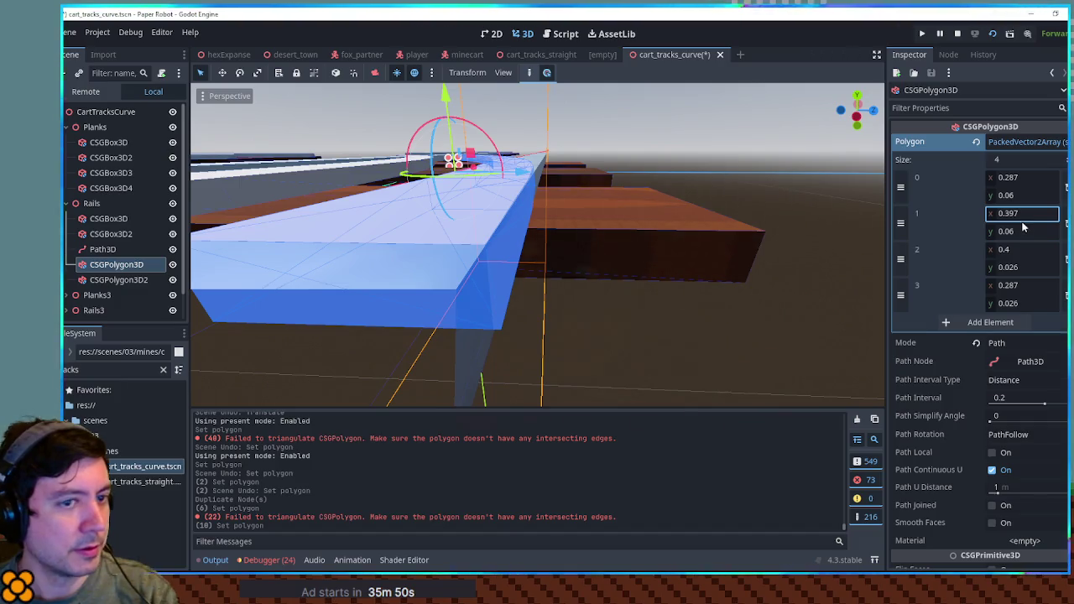
pyautogui.click(1009, 249)
pyautogui.write('0.397')
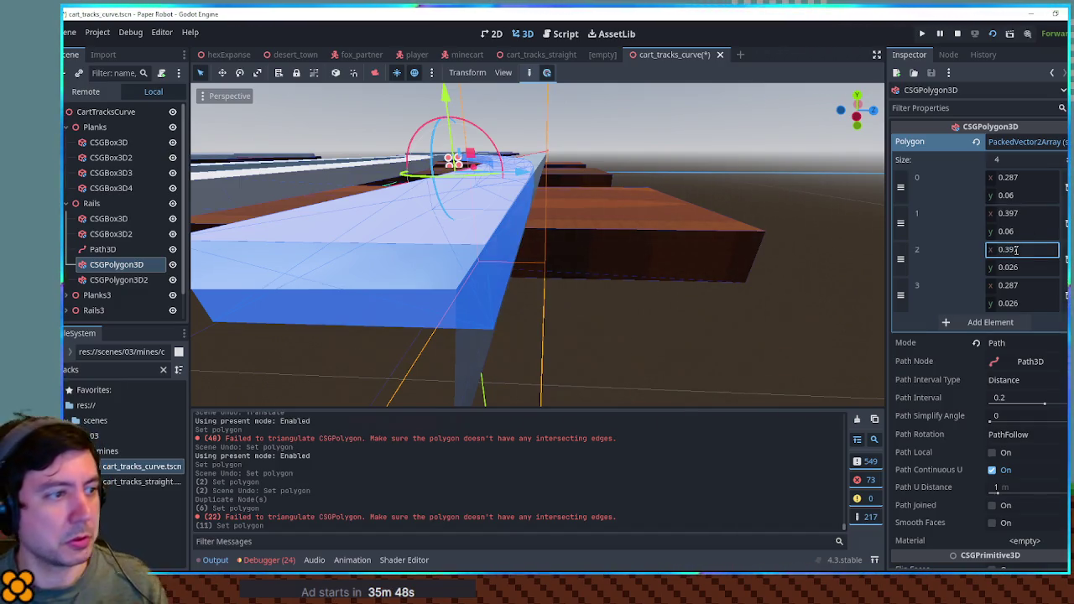
pyautogui.scroll(-3, 593, 278)
pyautogui.moveTo(594, 279)
pyautogui.mouseDown()
pyautogui.moveTo(576, 359)
pyautogui.moveTo(559, 293)
pyautogui.moveTo(571, 336)
pyautogui.moveTo(565, 314)
pyautogui.moveTo(514, 280)
pyautogui.mouseUp()
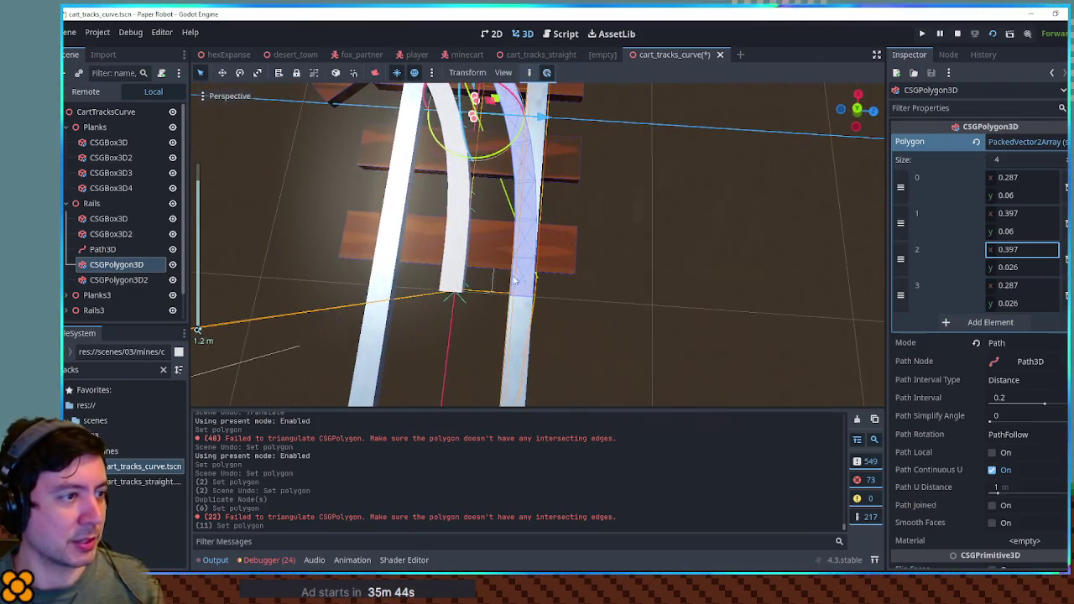
# Select CSGPolygon3D2 and show its polygon points, undoing a trial widening of point 0.
pyautogui.click(114, 280)
pyautogui.moveTo(587, 218)
pyautogui.mouseDown()
pyautogui.moveTo(650, 236)
pyautogui.moveTo(711, 282)
pyautogui.moveTo(691, 201)
pyautogui.moveTo(749, 217)
pyautogui.mouseUp()
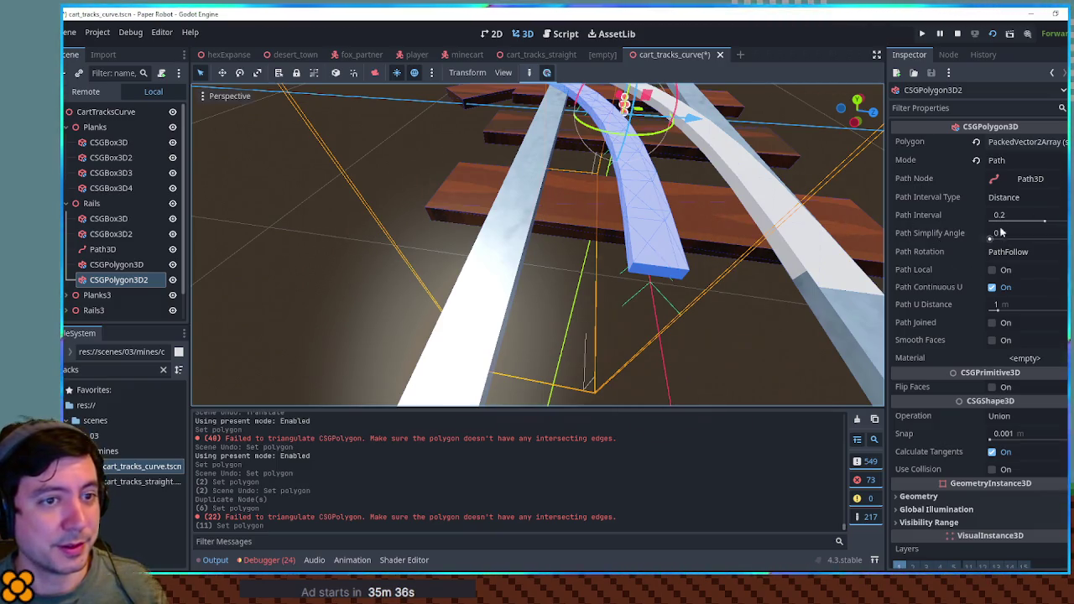
pyautogui.click(1023, 142)
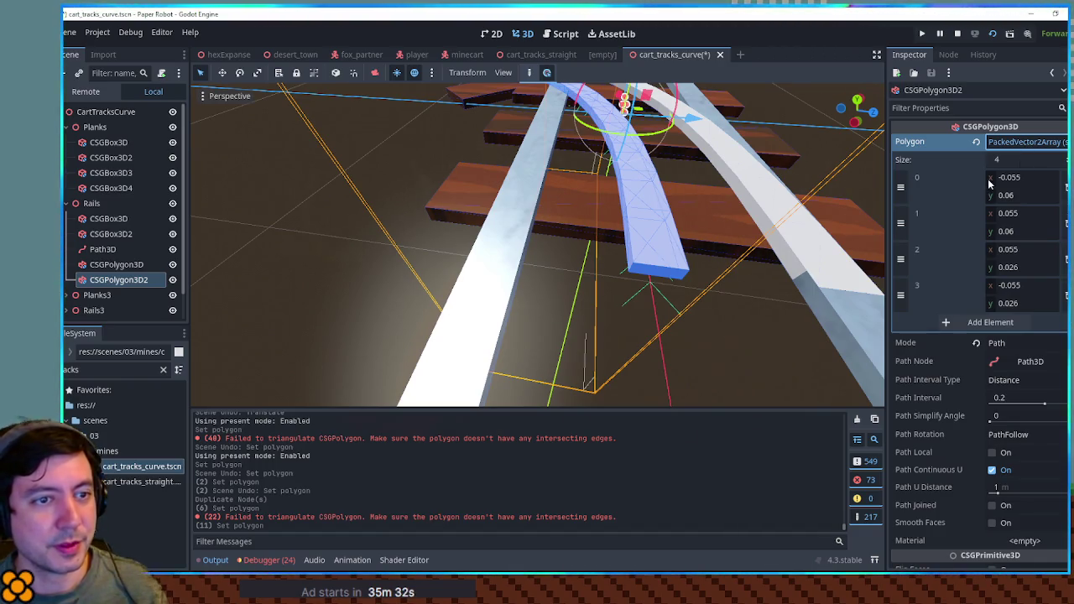
pyautogui.moveTo(1016, 177); pyautogui.dragTo(953, 177)
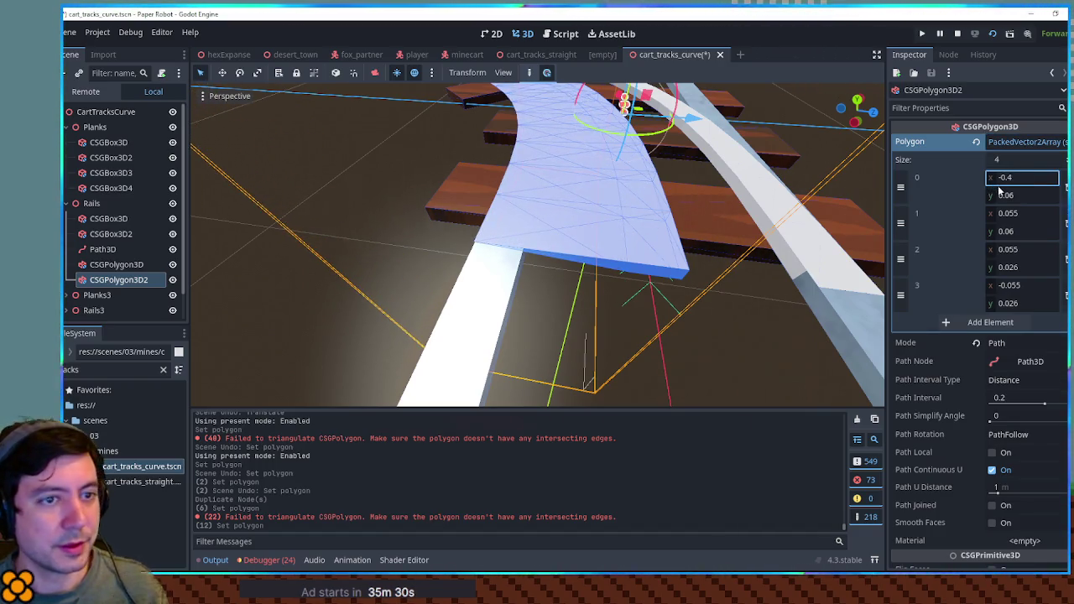
pyautogui.hotkey('ctrl', 'z')
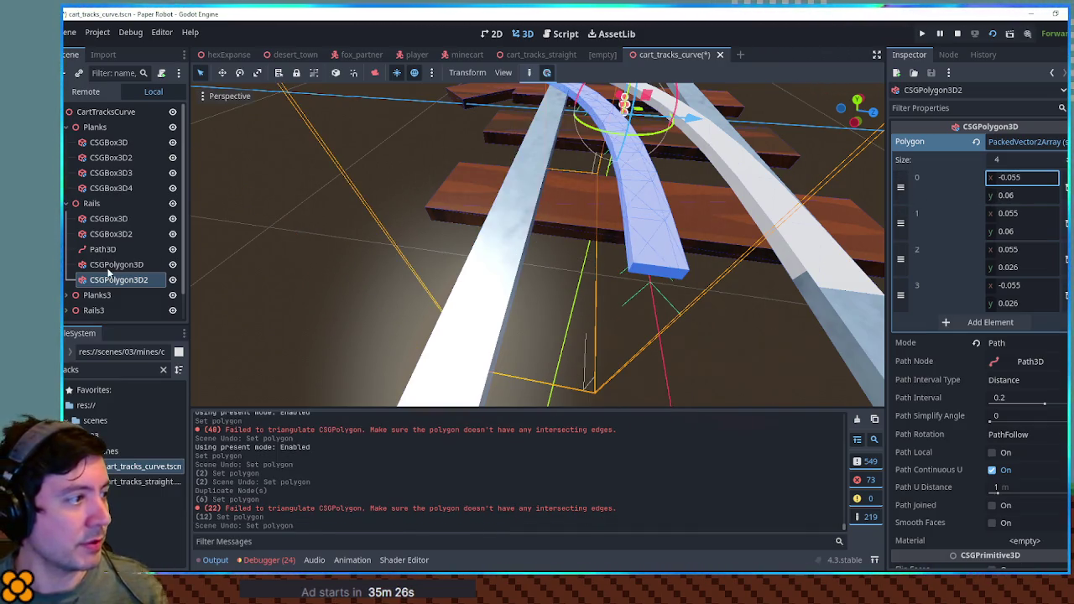
# Compare with the first rail, then mirror point 0's x and set point 3's x to -0.397.
pyautogui.click(108, 265)
pyautogui.click(1023, 213)
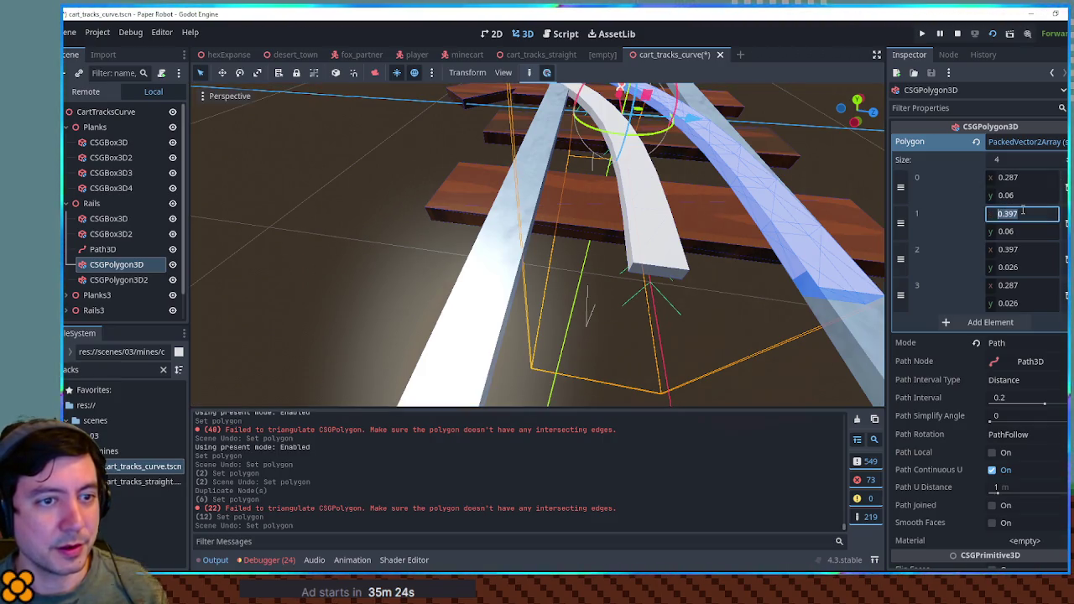
pyautogui.click(118, 279)
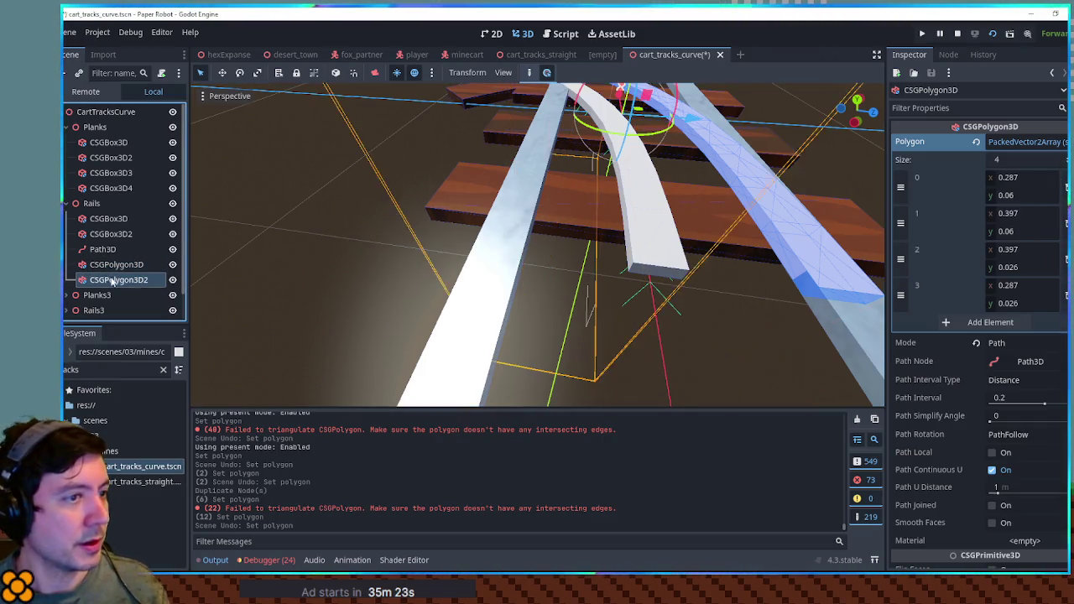
pyautogui.click(1018, 177)
pyautogui.write('-0.397')
pyautogui.press('Return')
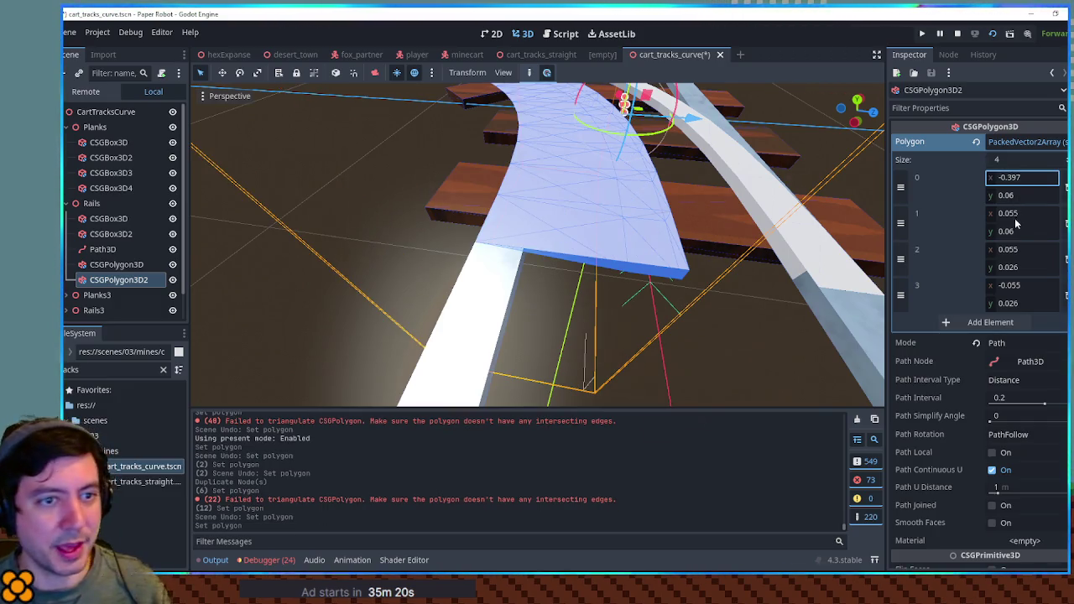
pyautogui.click(1022, 286)
pyautogui.write('-0.397')
pyautogui.press('Return')
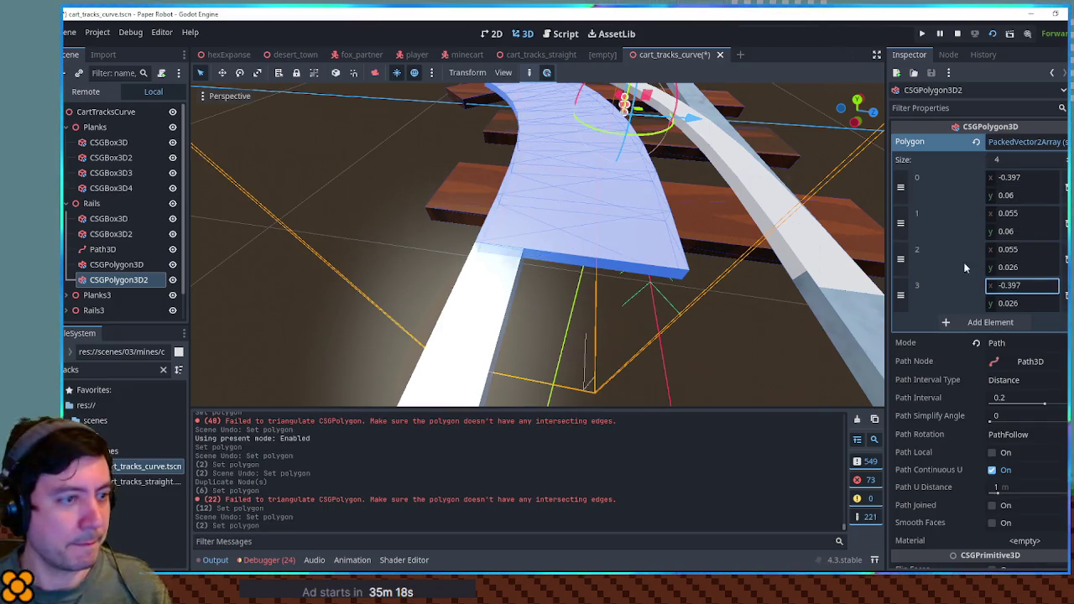
# Check the first rail's point 3, then set points 1 and 2 x to -0.287 on CSGPolygon3D2.
pyautogui.click(128, 265)
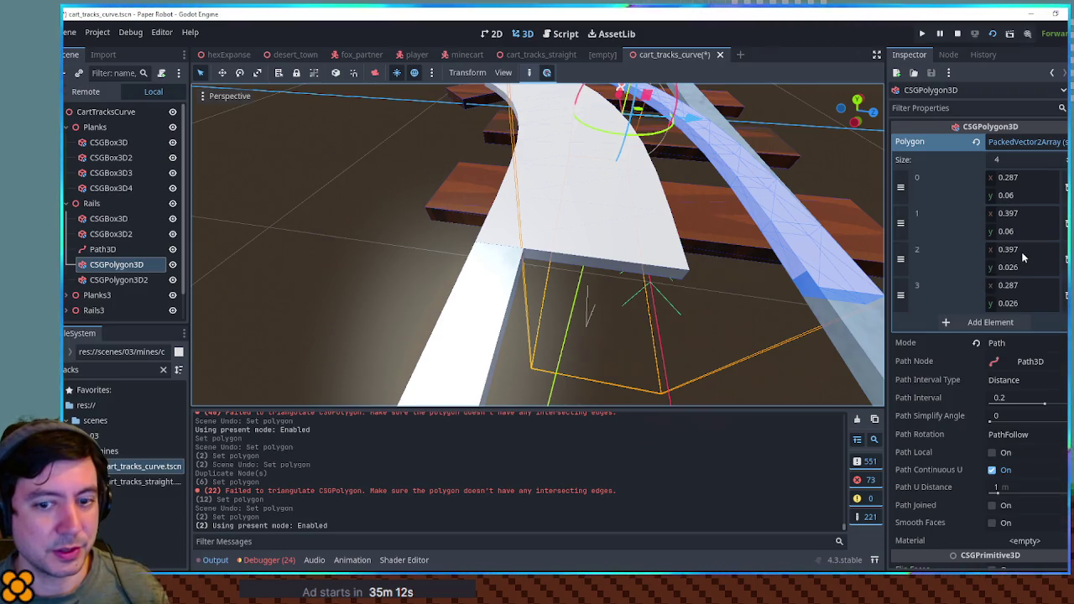
pyautogui.click(1023, 285)
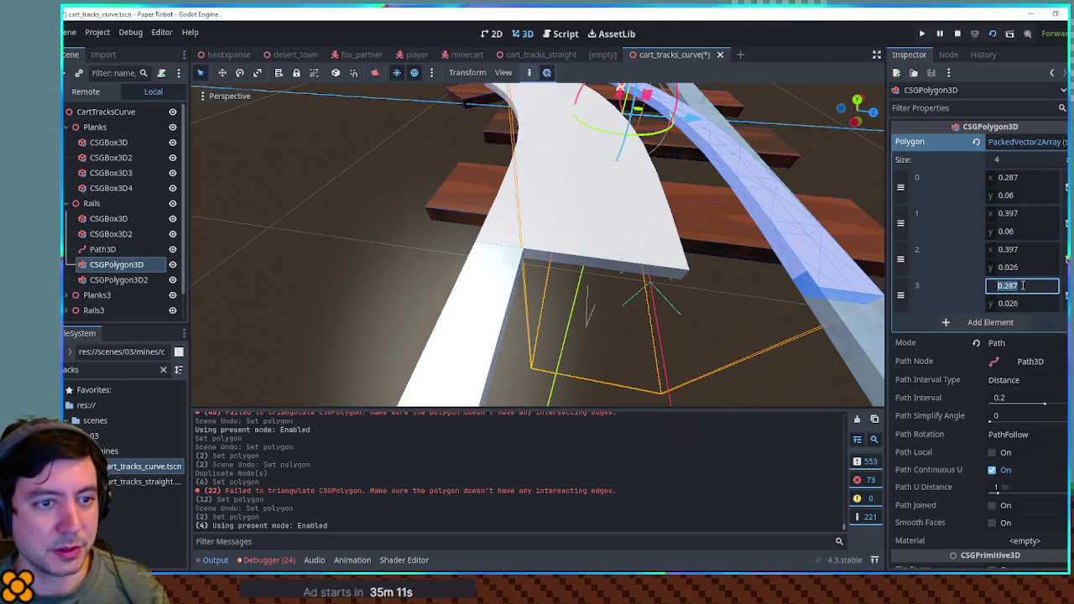
pyautogui.click(113, 281)
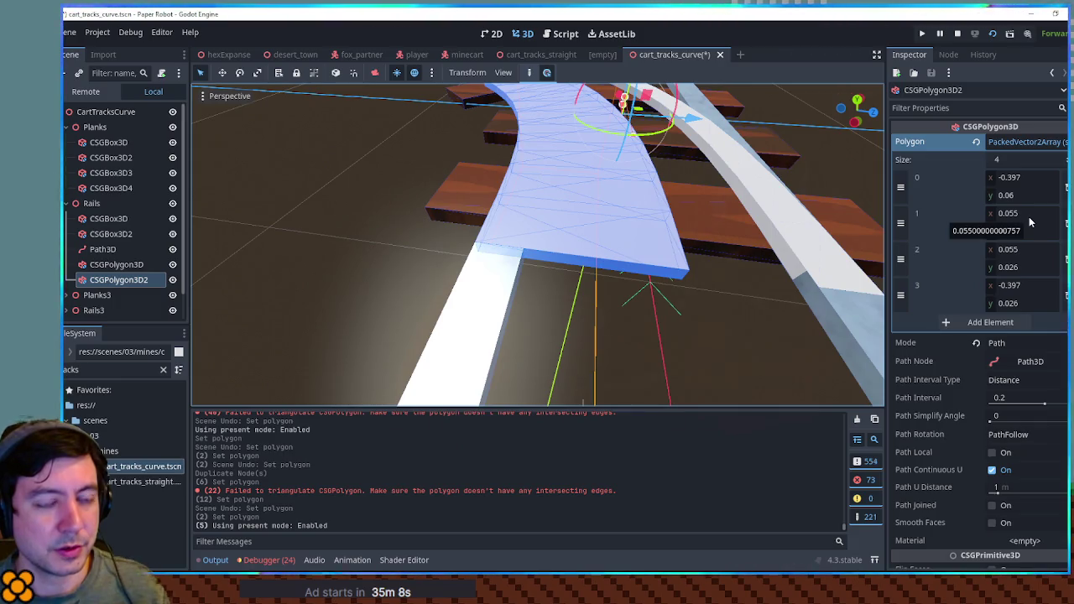
pyautogui.click(1019, 214)
pyautogui.write('-0.287')
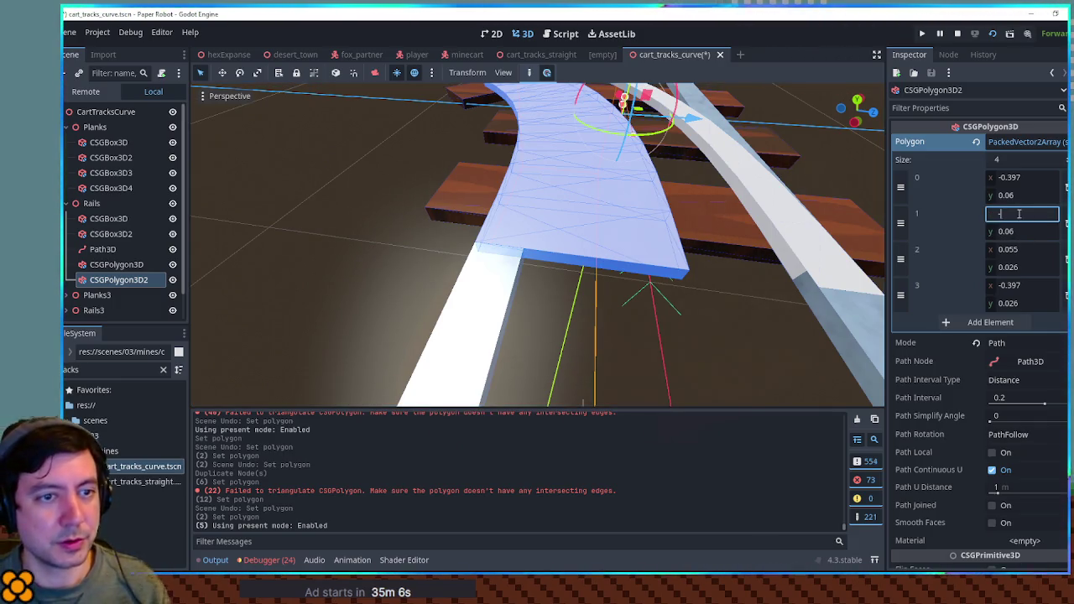
pyautogui.press('Return')
pyautogui.click(1013, 250)
pyautogui.write('-0.287')
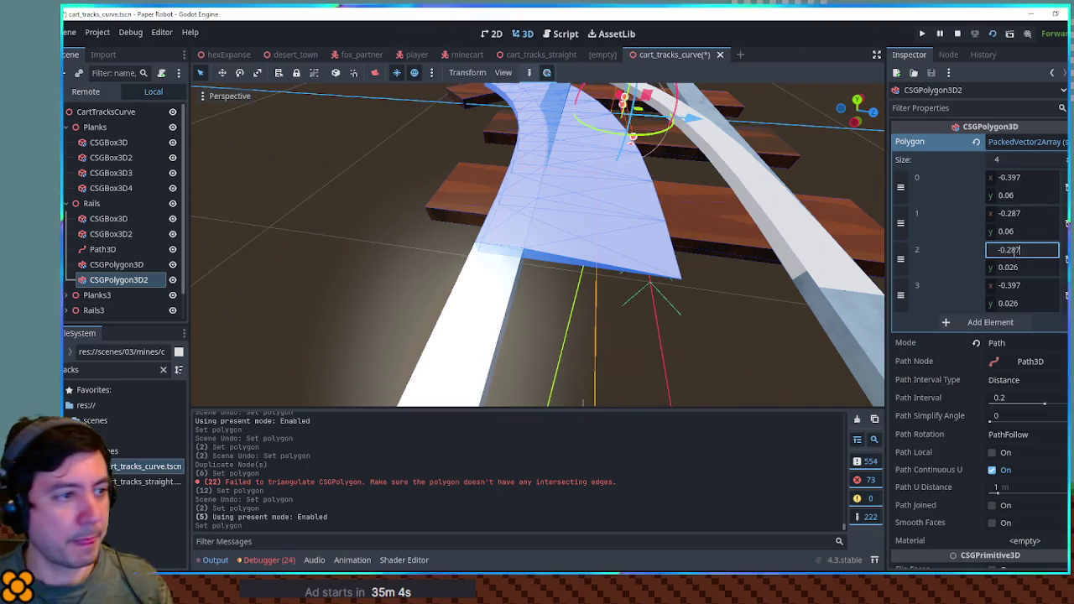
pyautogui.press('Return')
pyautogui.moveTo(643, 262)
pyautogui.mouseDown()
pyautogui.moveTo(556, 253)
pyautogui.moveTo(635, 225)
pyautogui.mouseUp()
pyautogui.click(635, 225)
# Copy the top straight rail's material and paste it onto both curved rail polygons.
pyautogui.click(635, 223)
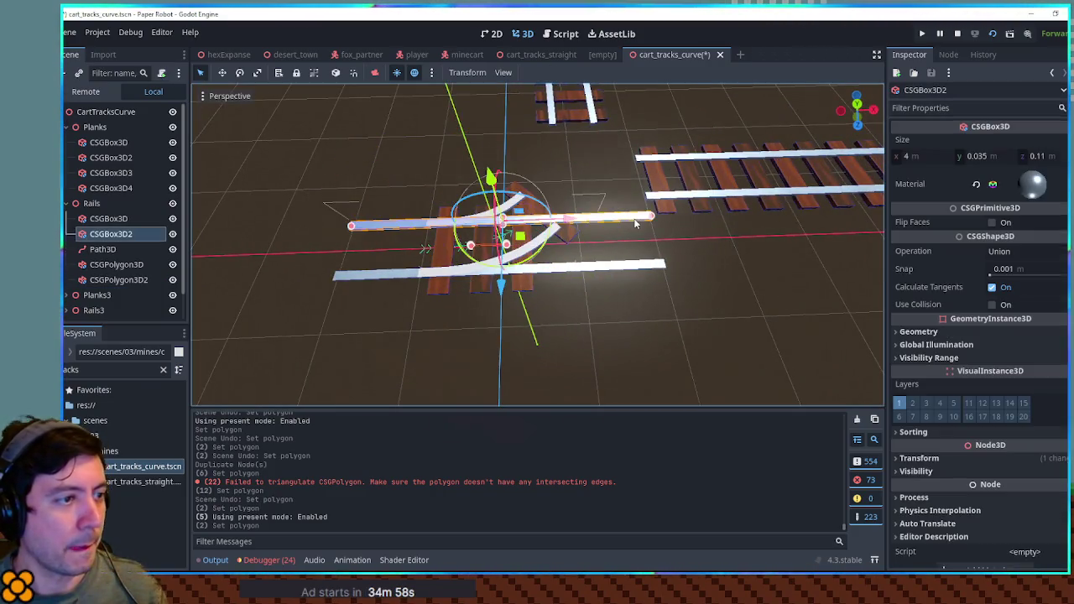
pyautogui.rightClick(1007, 183)
pyautogui.click(996, 304)
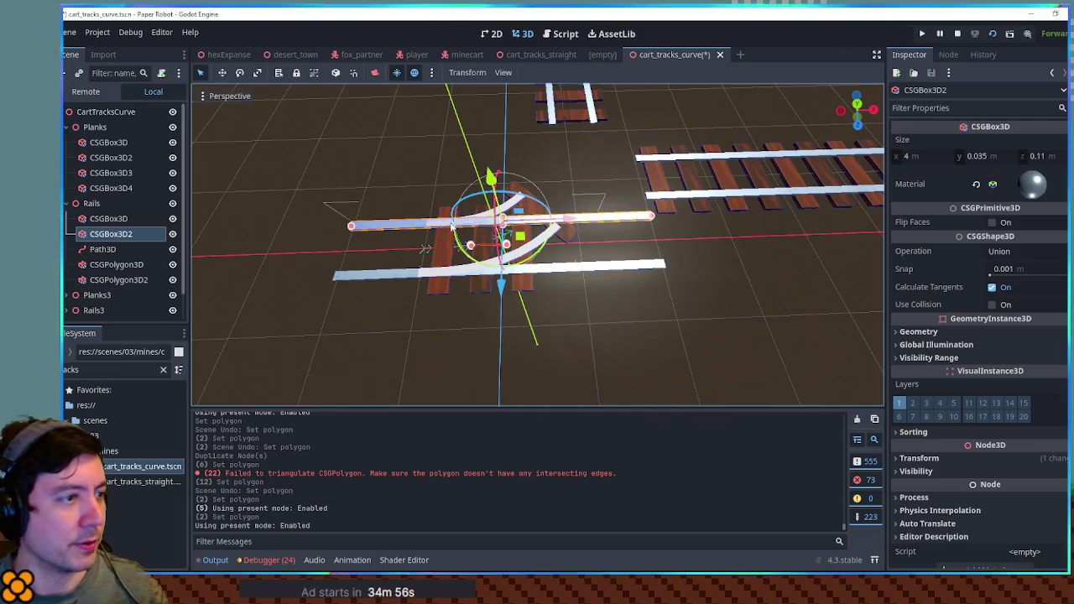
pyautogui.click(115, 263)
pyautogui.keyDown('shift'); pyautogui.click(123, 280); pyautogui.keyUp('shift')
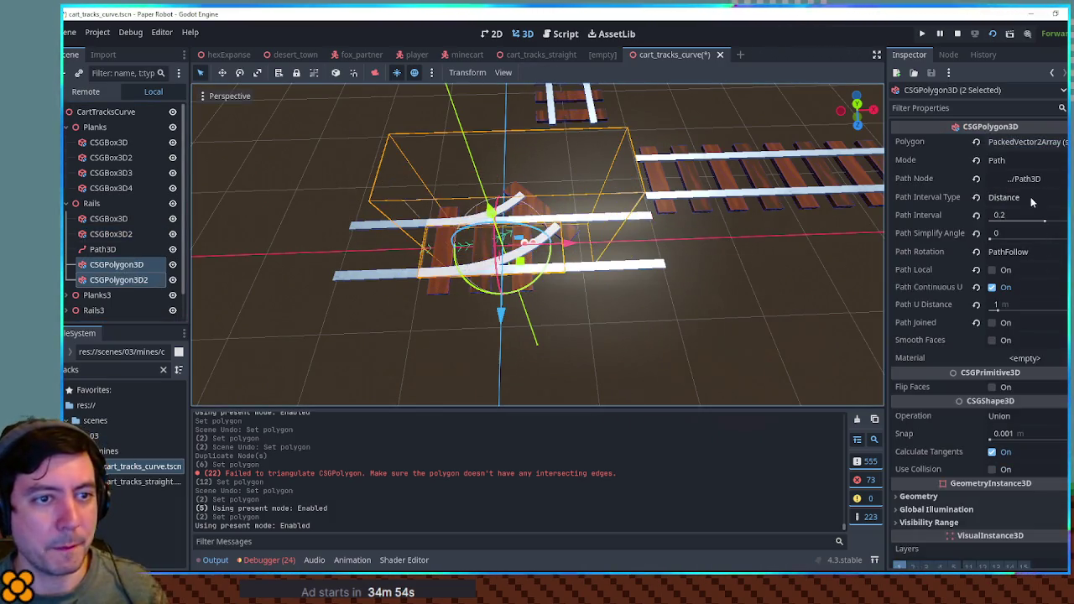
pyautogui.click(1025, 358)
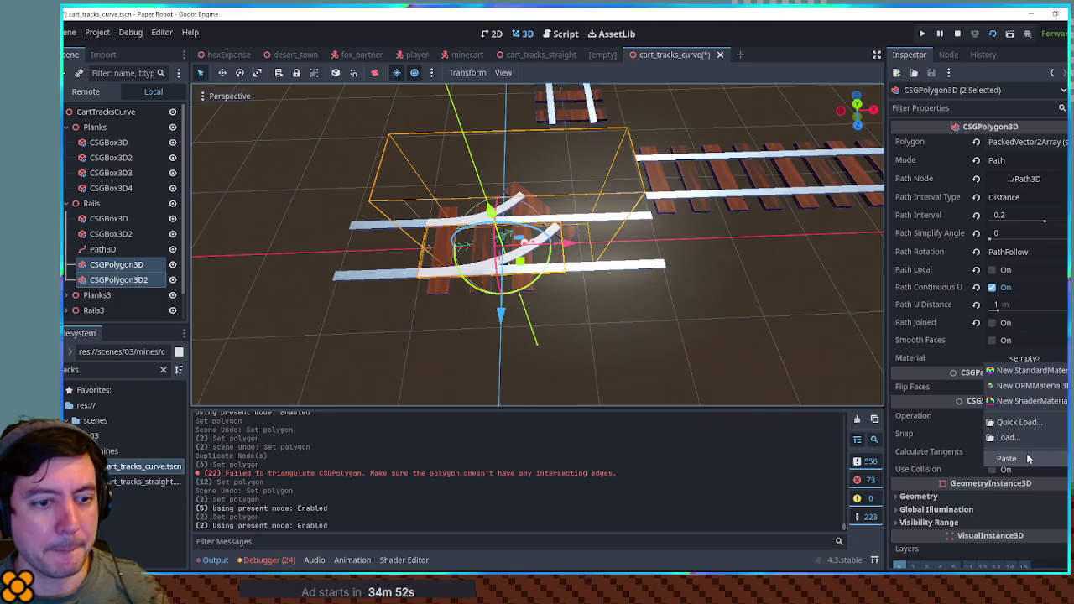
pyautogui.click(1026, 453)
# Delete both straight rail boxes and view the track from the top.
pyautogui.click(105, 233)
pyautogui.keyDown('shift'); pyautogui.click(102, 219); pyautogui.keyUp('shift')
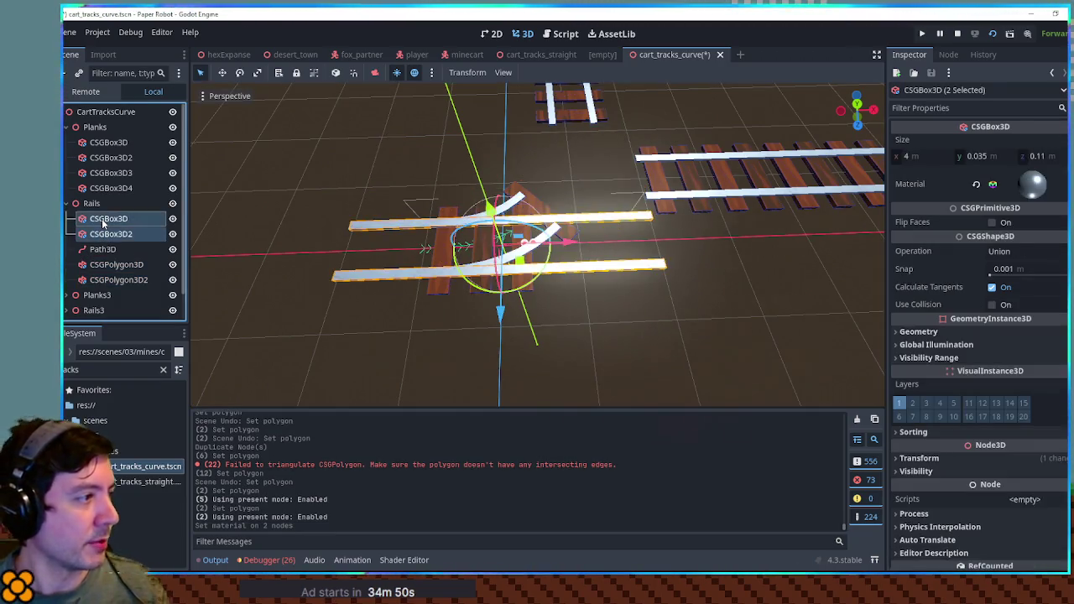
pyautogui.press('Delete')
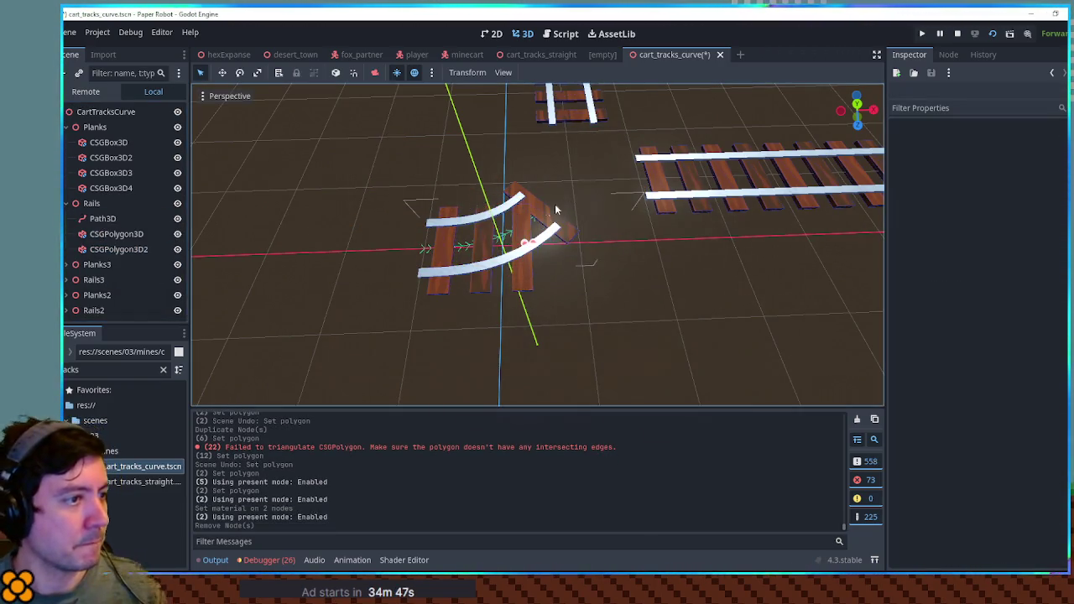
pyautogui.press('KP_7')
# Rotate one plank 45° and CSGBox3D4 about 15°, and close the running game window.
pyautogui.scroll(4, 504, 212)
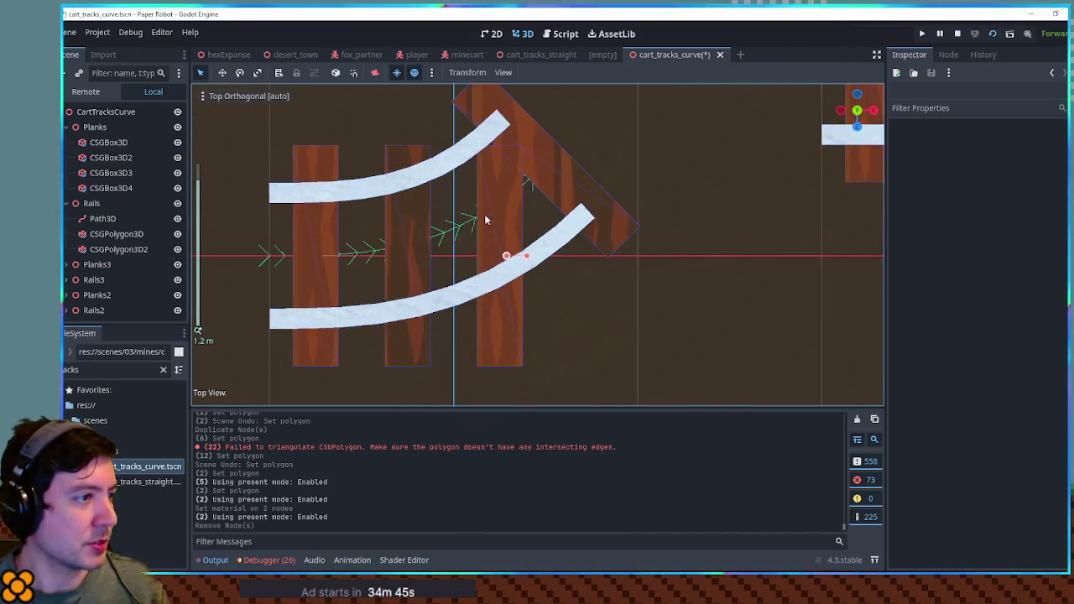
pyautogui.scroll(-1, 613, 269)
pyautogui.click(603, 271)
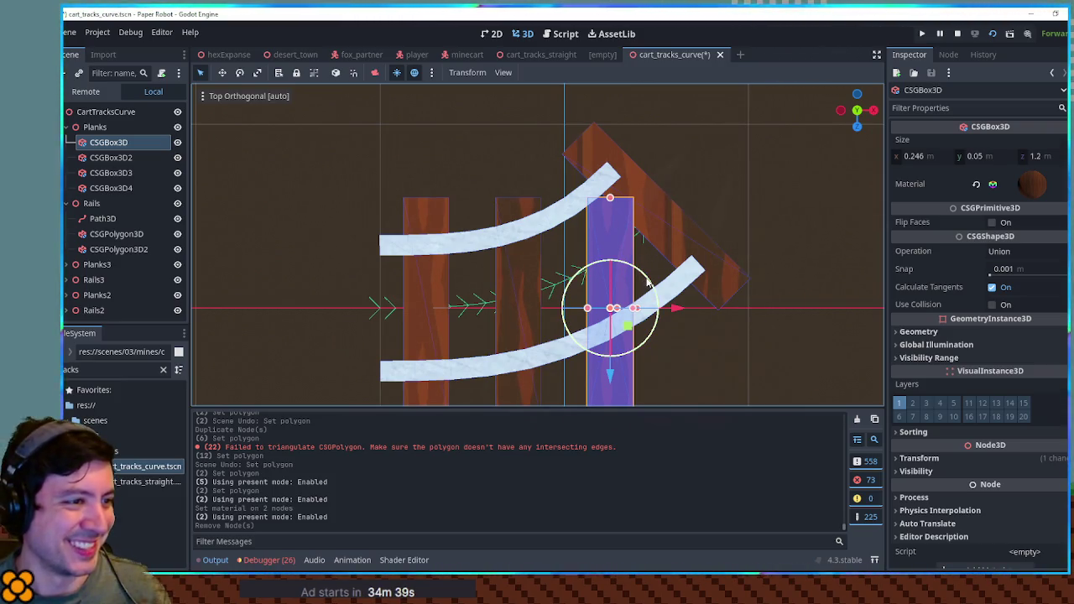
pyautogui.moveTo(648, 283); pyautogui.dragTo(623, 243)
pyautogui.click(540, 292)
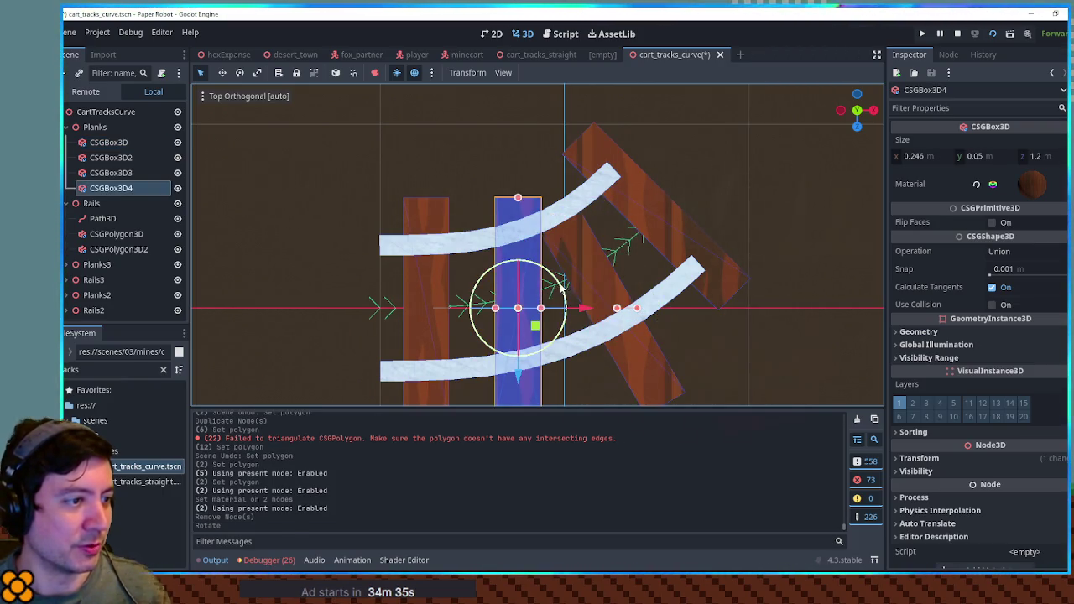
pyautogui.moveTo(561, 287); pyautogui.dragTo(554, 276)
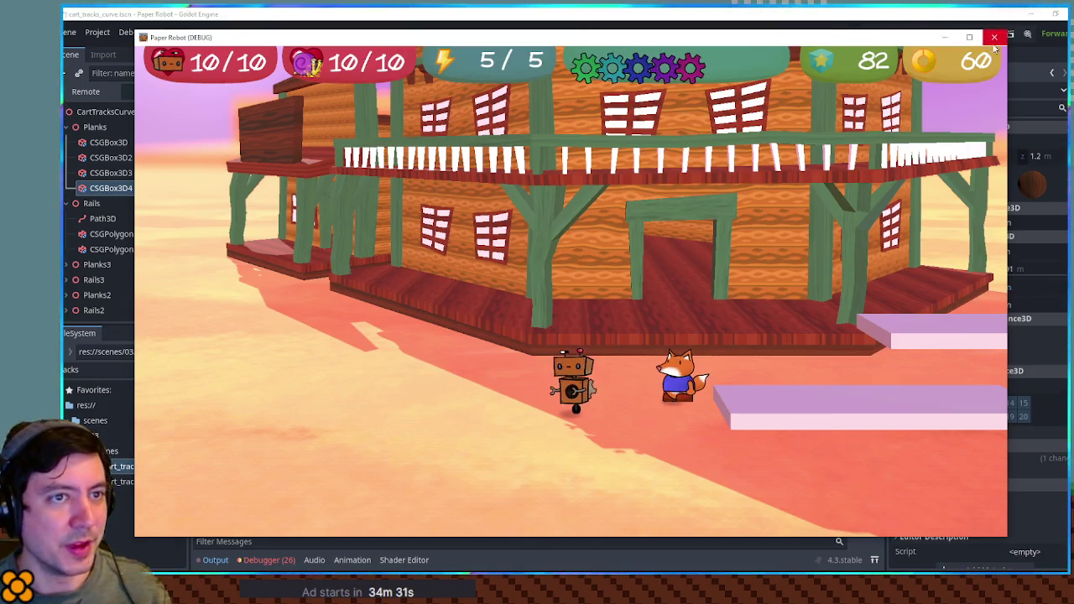
pyautogui.click(995, 39)
# Shift CSGBox3D4 and the diagonal plank up-left along the curve and check the layout.
pyautogui.moveTo(573, 406)
pyautogui.mouseDown()
pyautogui.moveTo(647, 342)
pyautogui.moveTo(588, 347)
pyautogui.mouseUp()
pyautogui.click(703, 359)
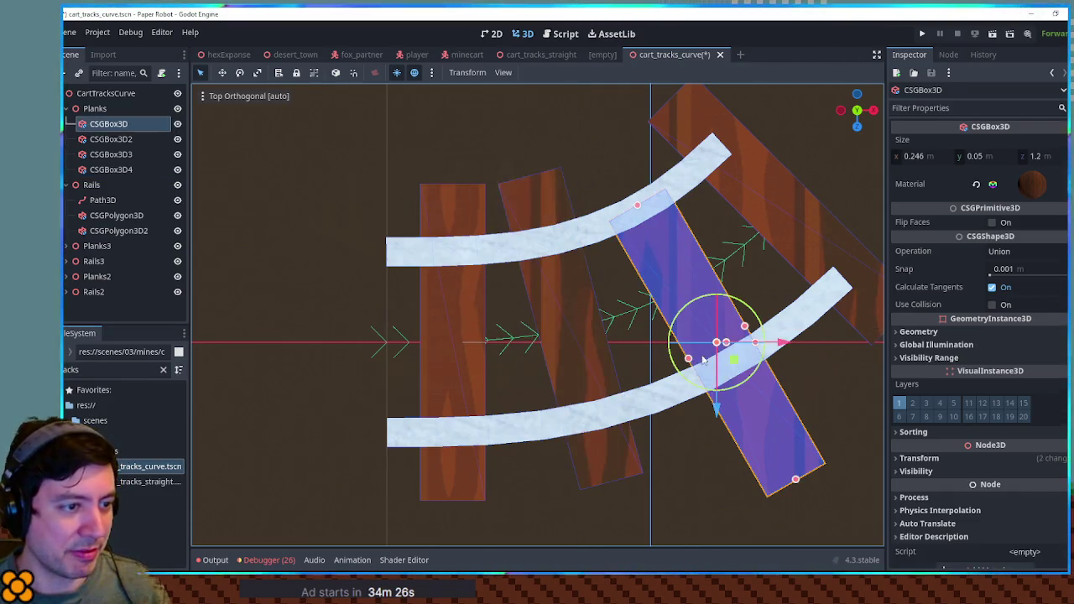
pyautogui.moveTo(739, 361); pyautogui.dragTo(702, 301)
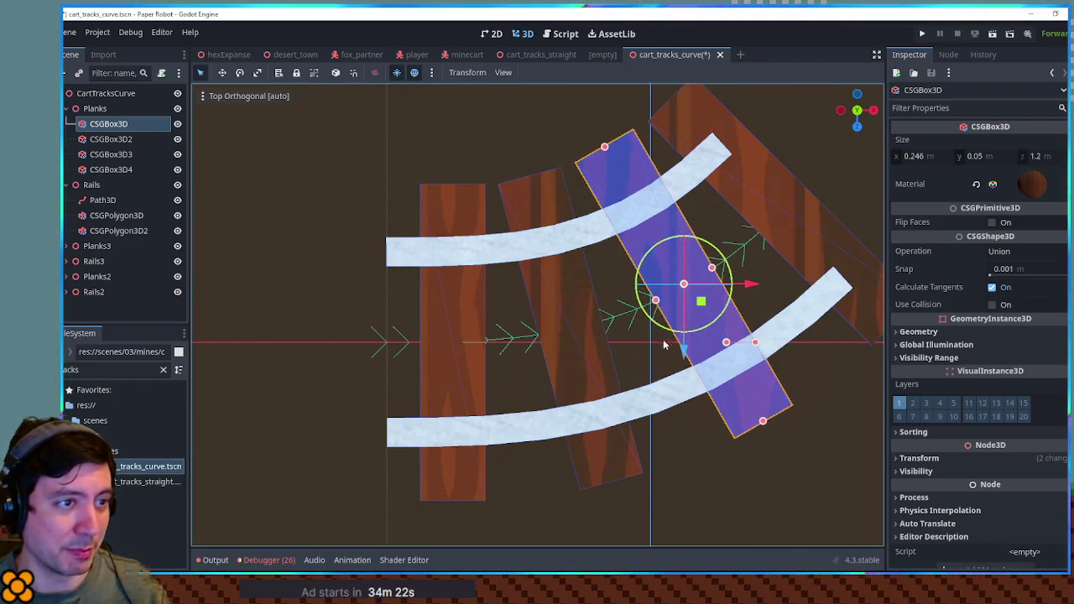
pyautogui.click(599, 370)
pyautogui.moveTo(582, 350); pyautogui.dragTo(583, 349)
pyautogui.click(818, 269)
pyautogui.scroll(-5, 824, 262)
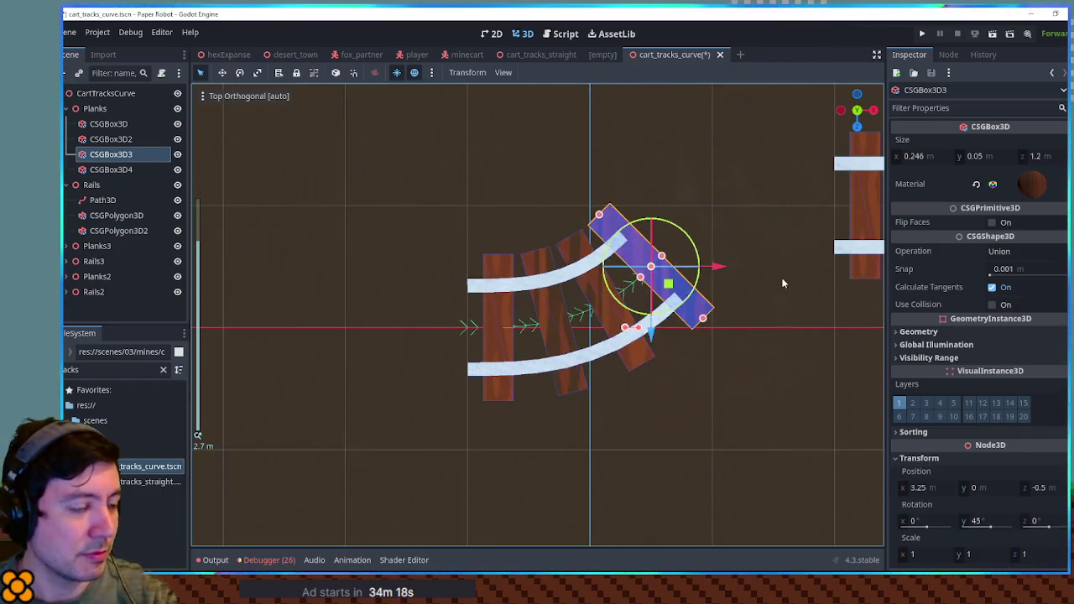
pyautogui.moveTo(770, 287); pyautogui.dragTo(730, 290)
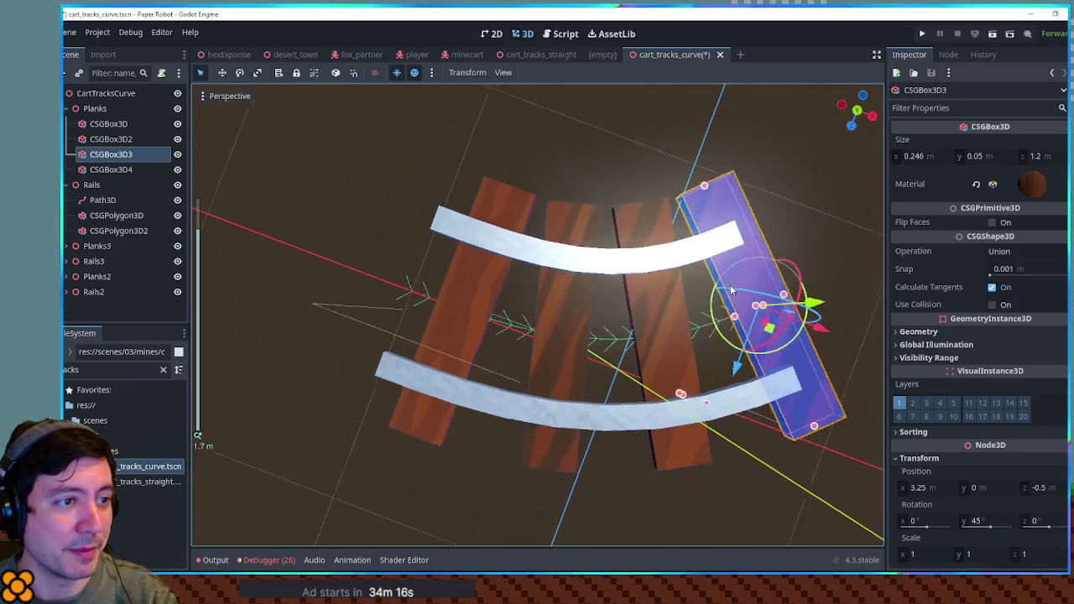
pyautogui.scroll(6, 730, 290)
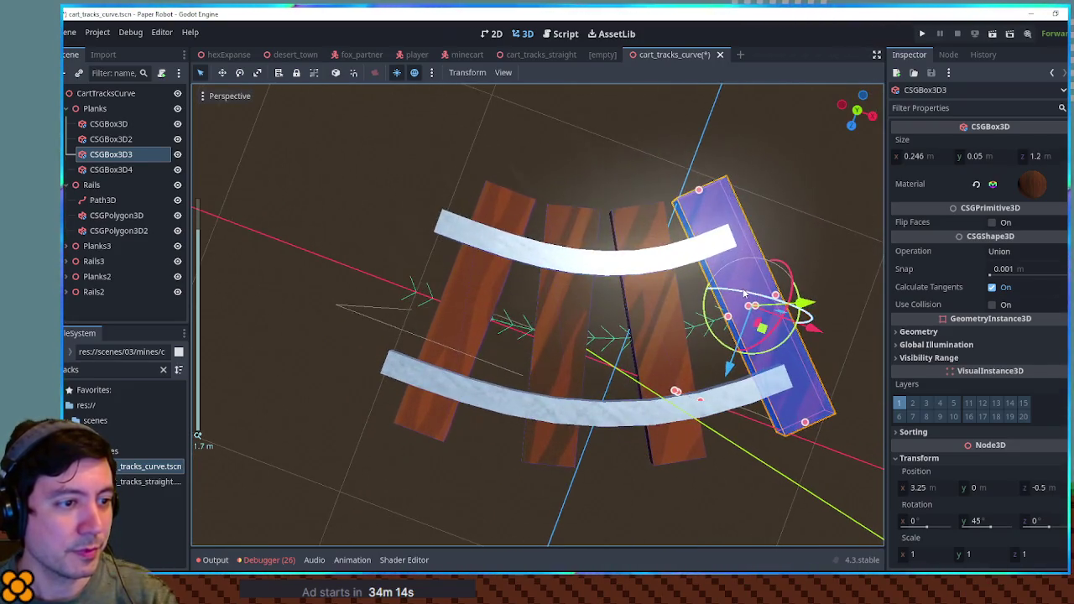
pyautogui.moveTo(793, 299)
pyautogui.mouseDown()
pyautogui.moveTo(481, 245)
pyautogui.moveTo(511, 246)
pyautogui.mouseUp()
# Survey the track layout and select planks CSGBox3D3 and then CSGBox3D4.
pyautogui.scroll(-4, 603, 260)
pyautogui.click(602, 261)
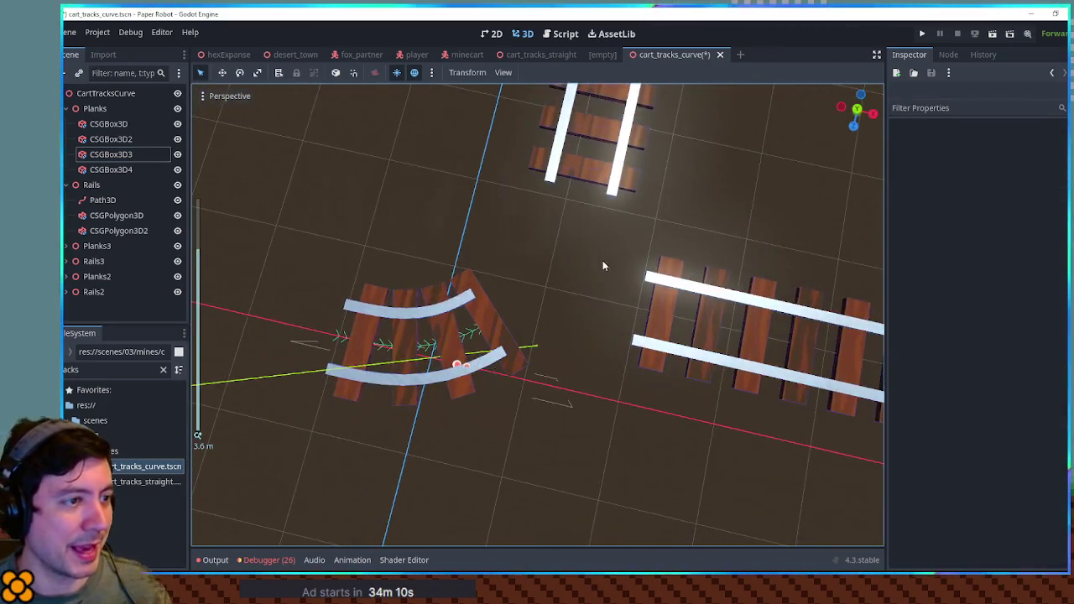
pyautogui.moveTo(603, 260)
pyautogui.mouseDown()
pyautogui.moveTo(569, 275)
pyautogui.moveTo(618, 249)
pyautogui.moveTo(554, 285)
pyautogui.moveTo(707, 257)
pyautogui.moveTo(564, 348)
pyautogui.moveTo(708, 260)
pyautogui.moveTo(649, 281)
pyautogui.moveTo(647, 255)
pyautogui.moveTo(574, 263)
pyautogui.moveTo(622, 270)
pyautogui.mouseUp()
pyautogui.scroll(2, 649, 280)
pyautogui.click(592, 266)
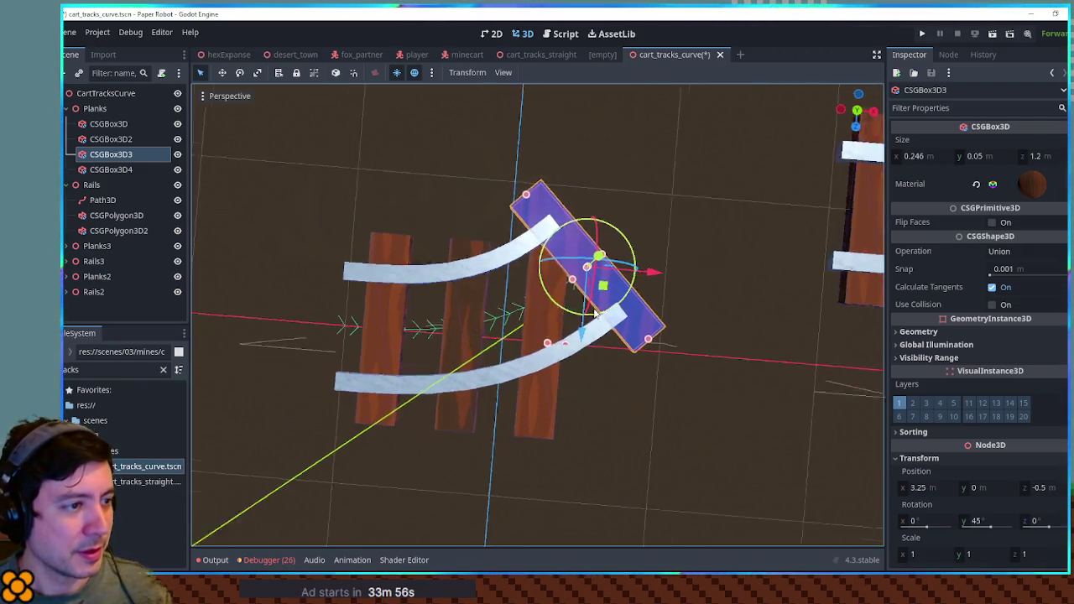
pyautogui.scroll(3, 646, 302)
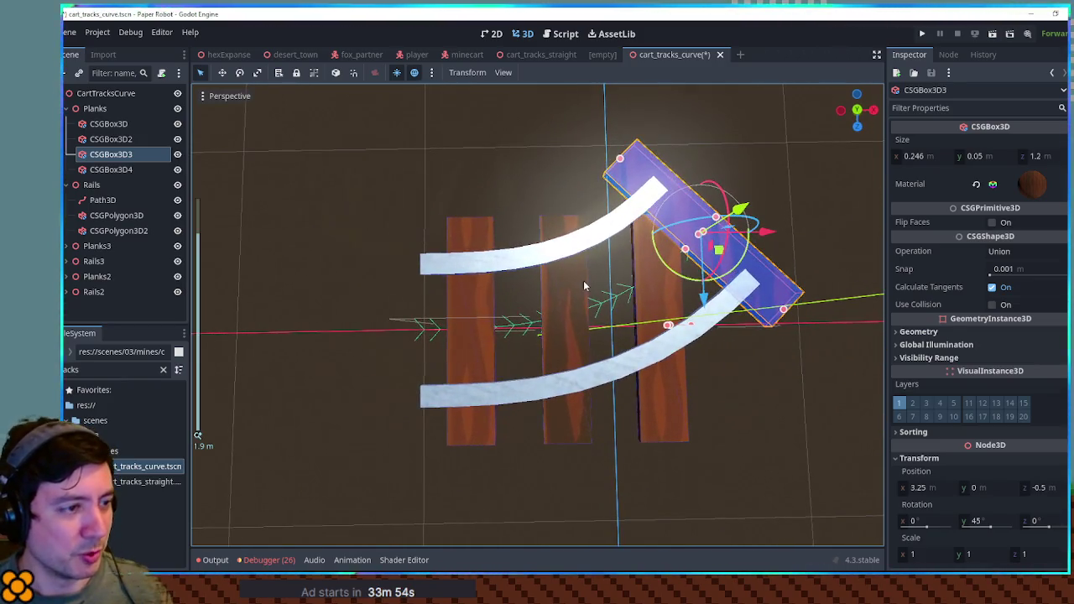
pyautogui.click(580, 285)
# In top view, rotate CSGBox3D4, trying 20° and 45° before settling at 10°.
pyautogui.press('KP_7')
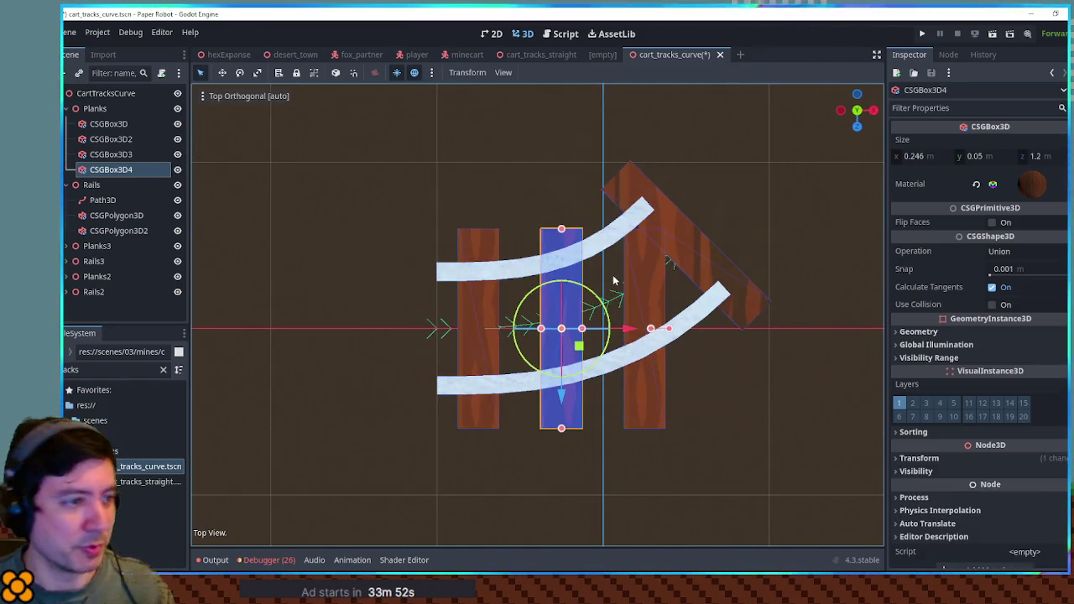
pyautogui.moveTo(606, 314); pyautogui.dragTo(589, 289)
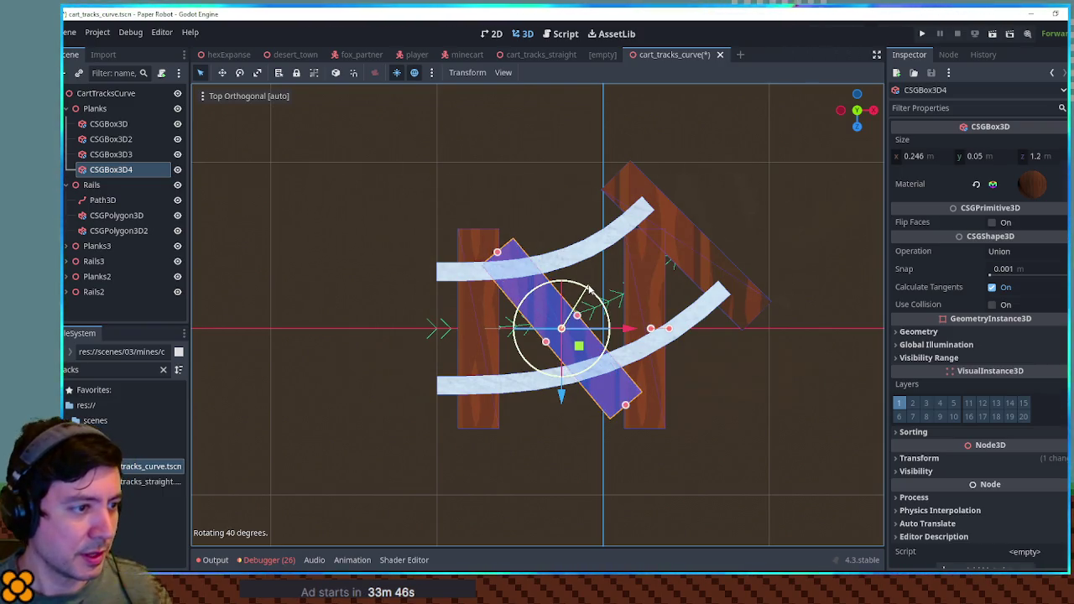
pyautogui.click(921, 458)
pyautogui.moveTo(587, 300); pyautogui.dragTo(587, 288)
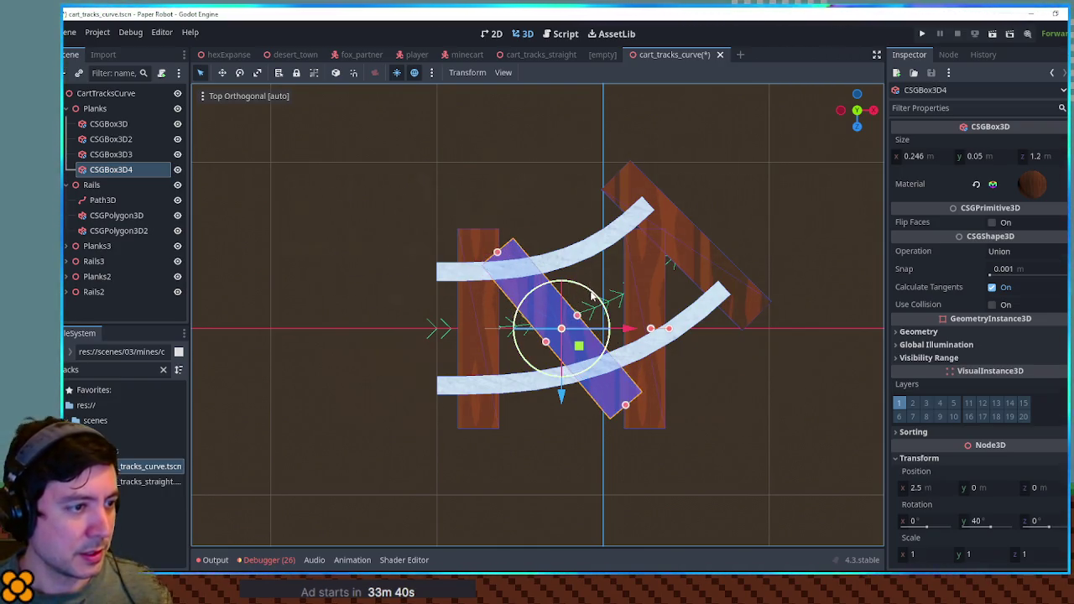
pyautogui.hotkey('ctrl', 'z')
pyautogui.hotkey('ctrl', 'z')
pyautogui.hotkey('ctrl', 'shift', 'z')
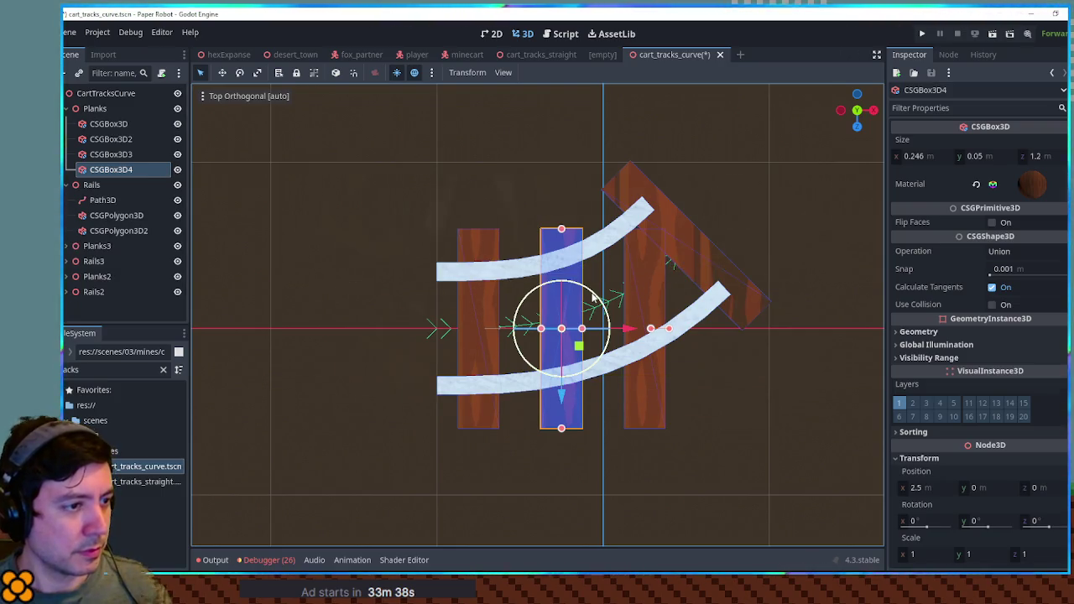
pyautogui.moveTo(605, 303); pyautogui.dragTo(601, 294)
# Rotate CSGBox3D about 15° and move it and CSGBox3D4 up-left under the curved rails.
pyautogui.click(654, 287)
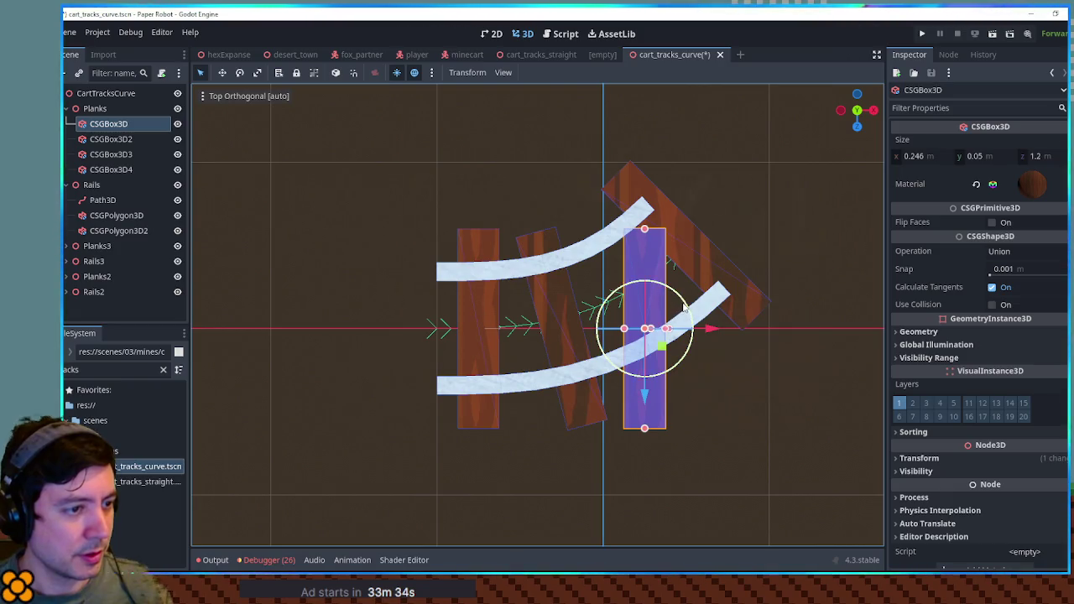
pyautogui.moveTo(685, 308)
pyautogui.mouseDown()
pyautogui.moveTo(679, 292)
pyautogui.moveTo(702, 286)
pyautogui.mouseUp()
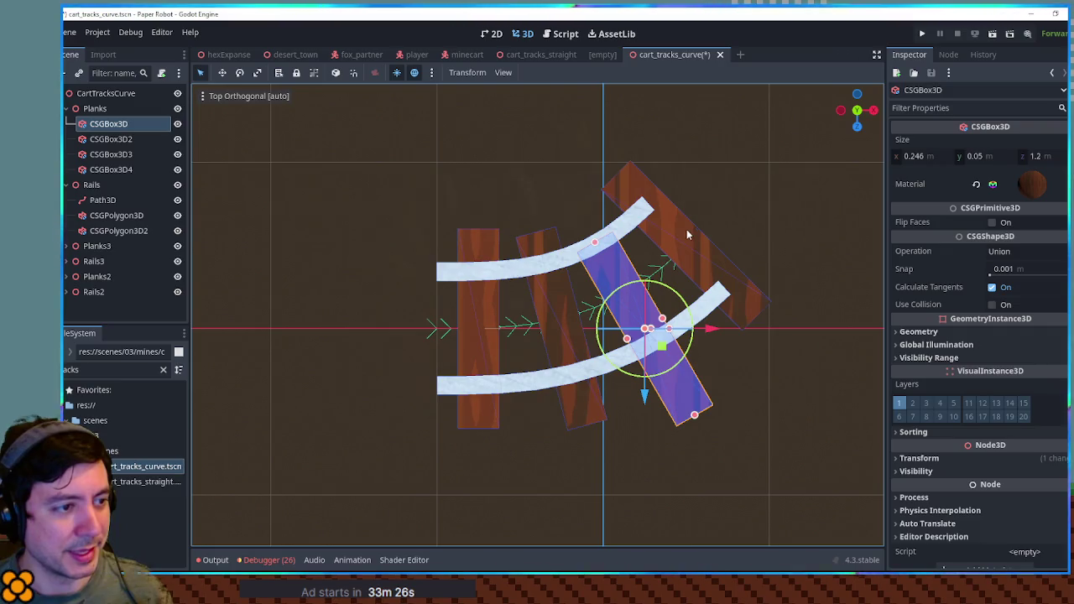
pyautogui.moveTo(662, 351); pyautogui.dragTo(643, 311)
pyautogui.moveTo(545, 304)
pyautogui.mouseDown()
pyautogui.moveTo(578, 346)
pyautogui.moveTo(570, 338)
pyautogui.mouseUp()
pyautogui.click(728, 412)
pyautogui.moveTo(729, 412)
pyautogui.mouseDown()
pyautogui.moveTo(693, 298)
pyautogui.moveTo(703, 371)
pyautogui.moveTo(176, 237)
pyautogui.mouseUp()
pyautogui.scroll(-3, 694, 297)
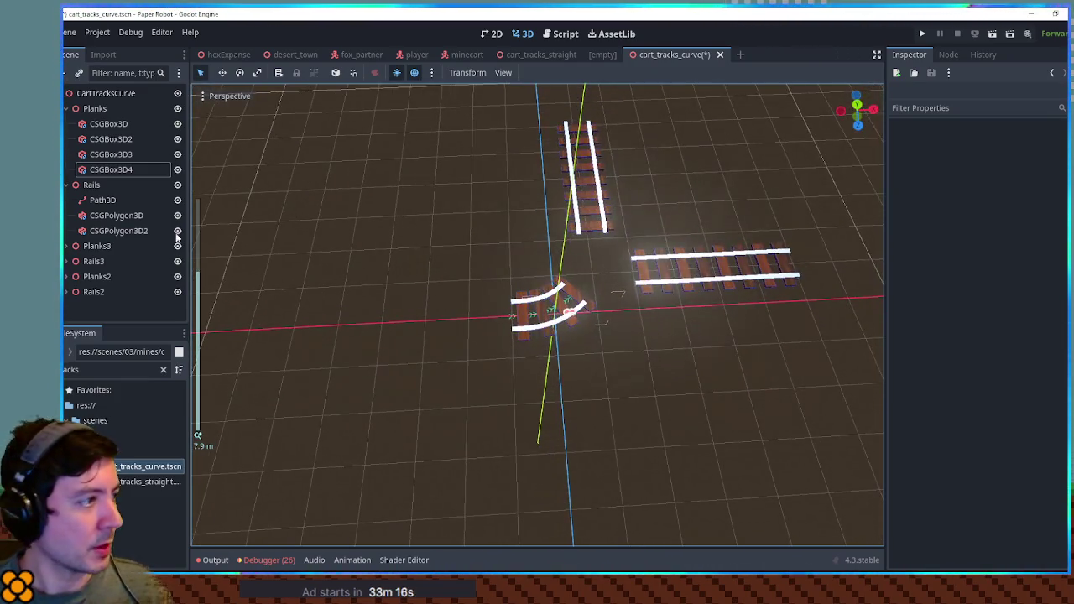
# Expand the Planks and Rails groups and try moving Rails along X, then cancel.
pyautogui.click(65, 185)
pyautogui.click(65, 108)
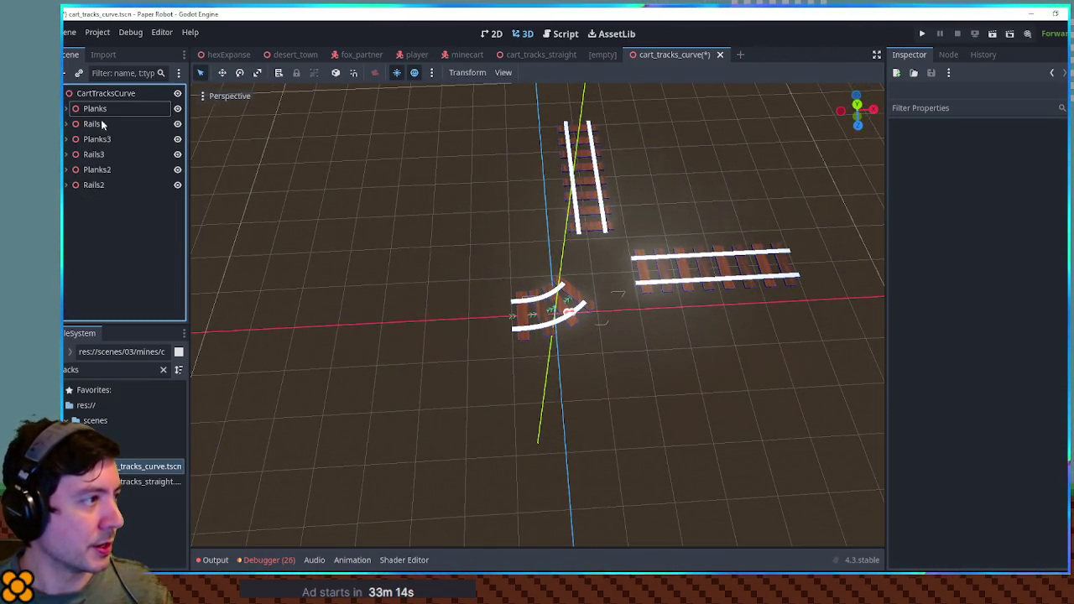
pyautogui.click(71, 108)
pyautogui.click(65, 108)
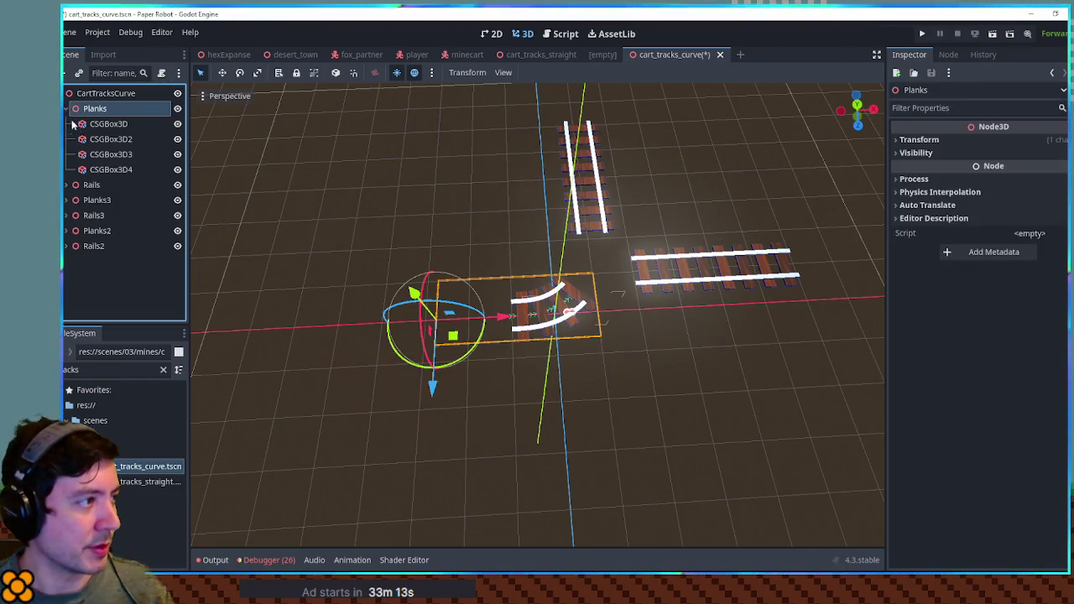
pyautogui.doubleClick(82, 184)
pyautogui.click(69, 185)
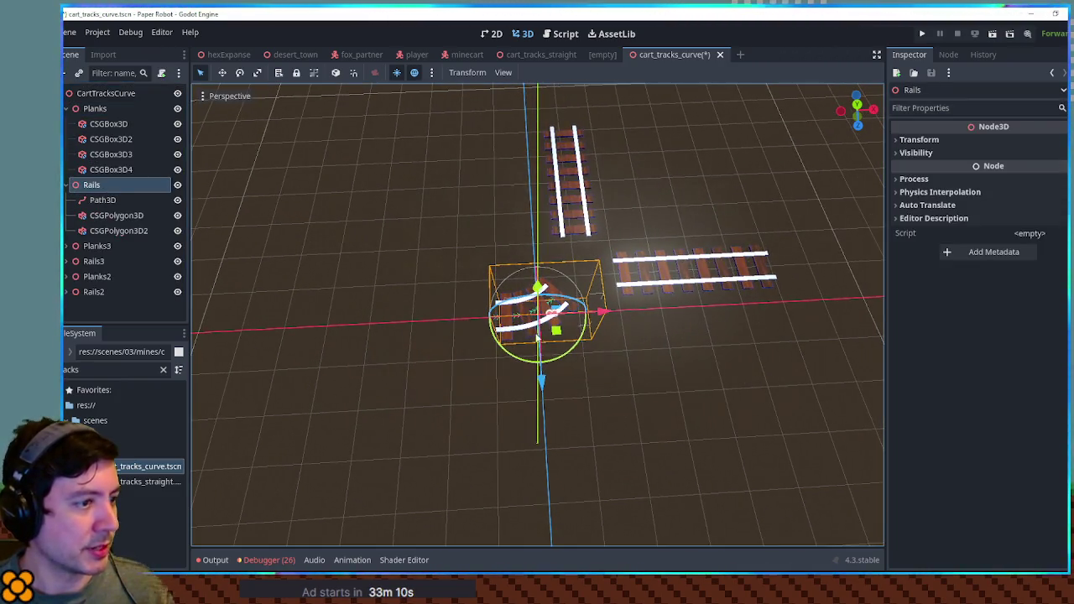
pyautogui.press('g')
pyautogui.press('x')
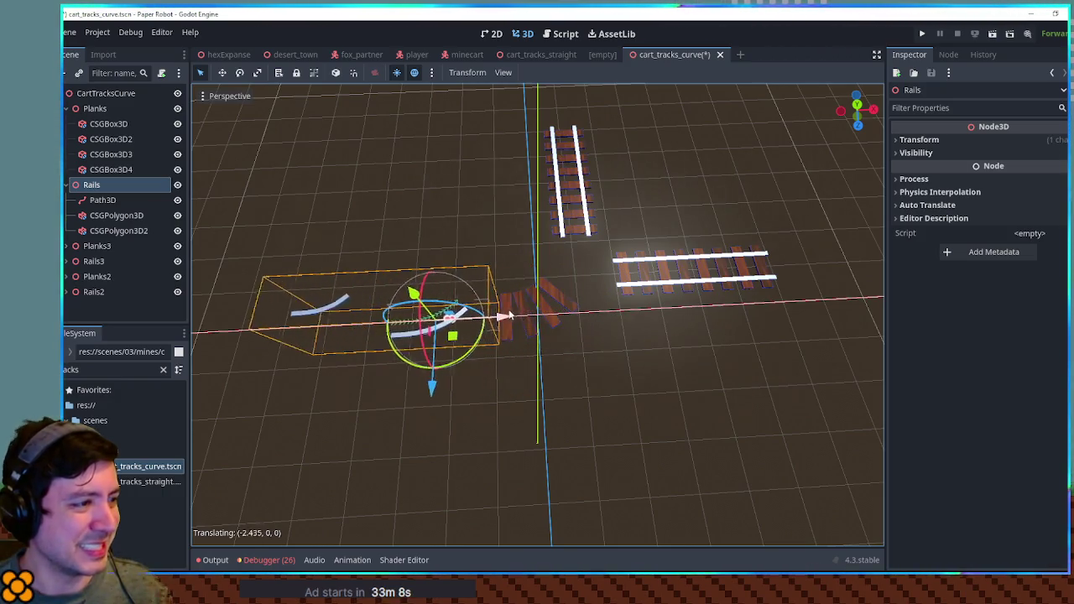
pyautogui.press('Escape')
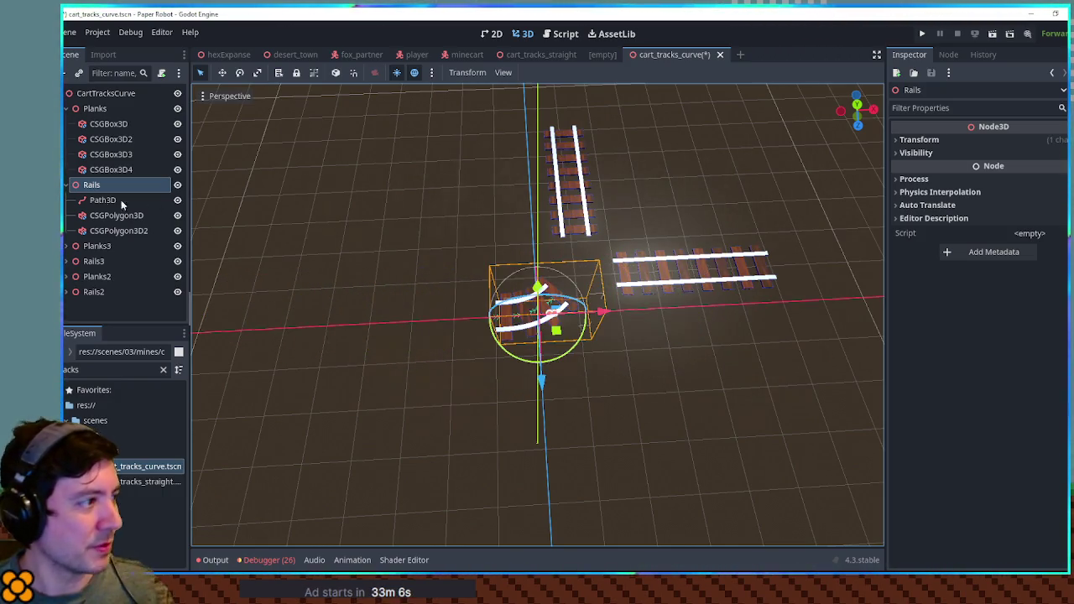
# Enable Transform > Top Level on the rails' Path3D.
pyautogui.click(102, 201)
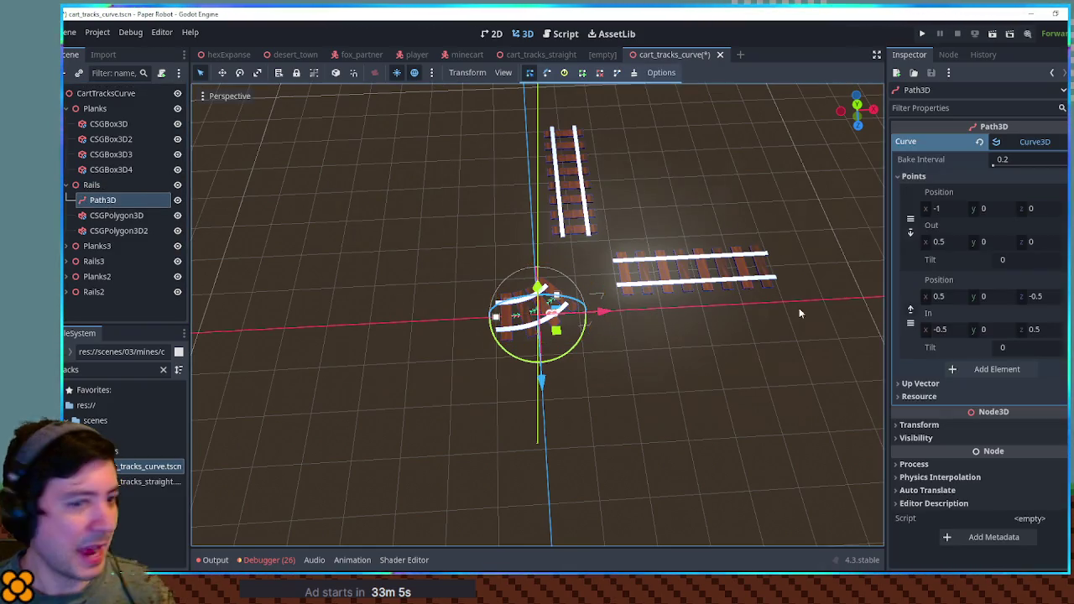
pyautogui.click(943, 425)
pyautogui.scroll(-3, 998, 503)
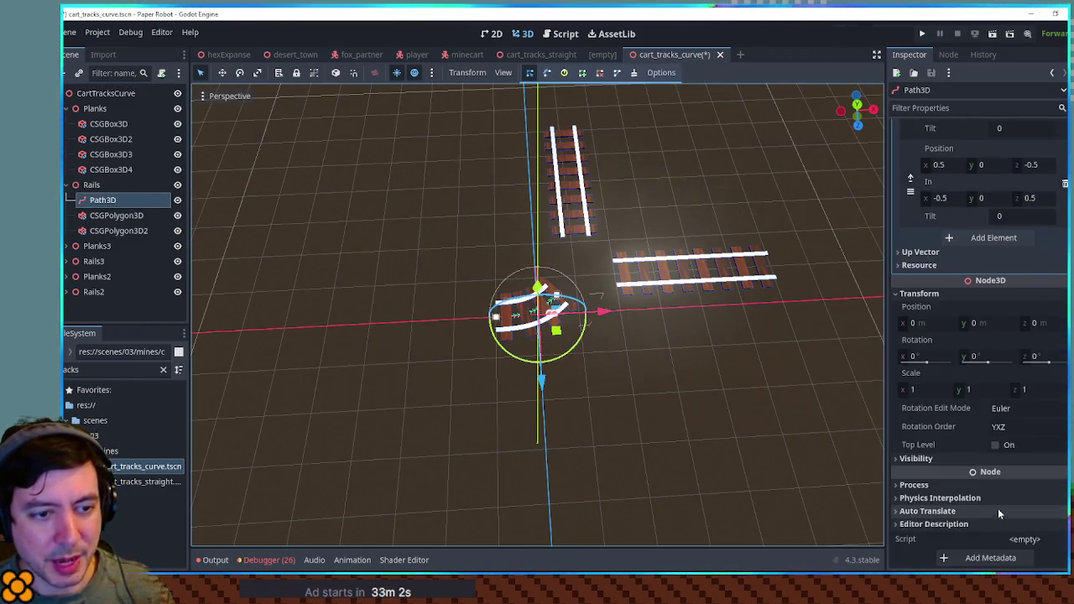
pyautogui.click(995, 445)
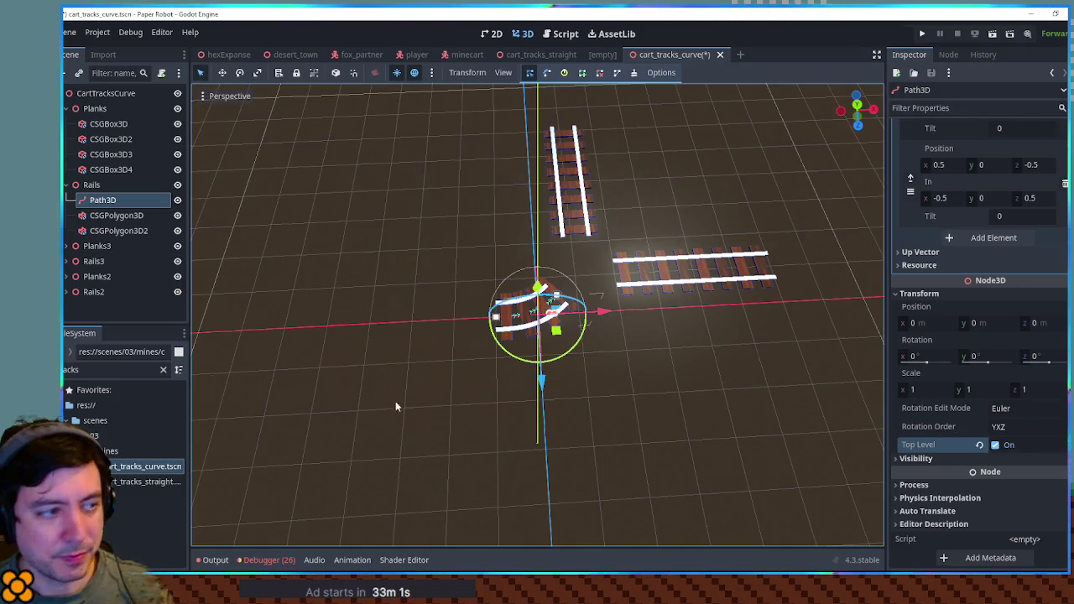
# Move the Planks and Rails groups together along X.
pyautogui.click(79, 186)
pyautogui.moveTo(605, 307); pyautogui.dragTo(431, 309)
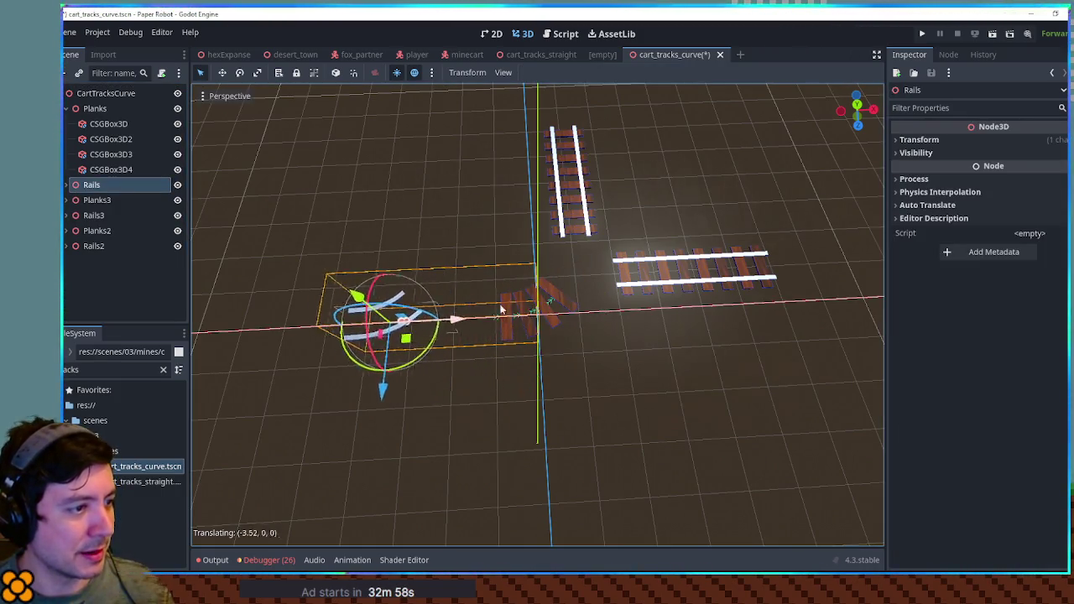
pyautogui.press('Escape')
pyautogui.keyDown('shift'); pyautogui.click(579, 313); pyautogui.keyUp('shift')
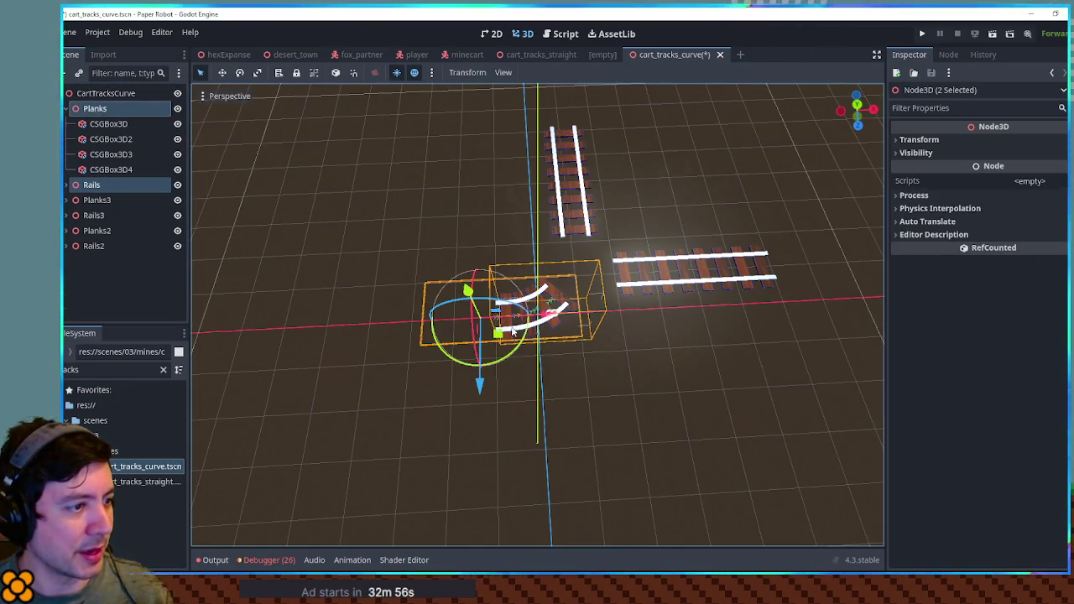
pyautogui.moveTo(579, 313)
pyautogui.mouseDown()
pyautogui.moveTo(378, 317)
pyautogui.moveTo(505, 312)
pyautogui.moveTo(537, 348)
pyautogui.moveTo(265, 265)
pyautogui.mouseUp()
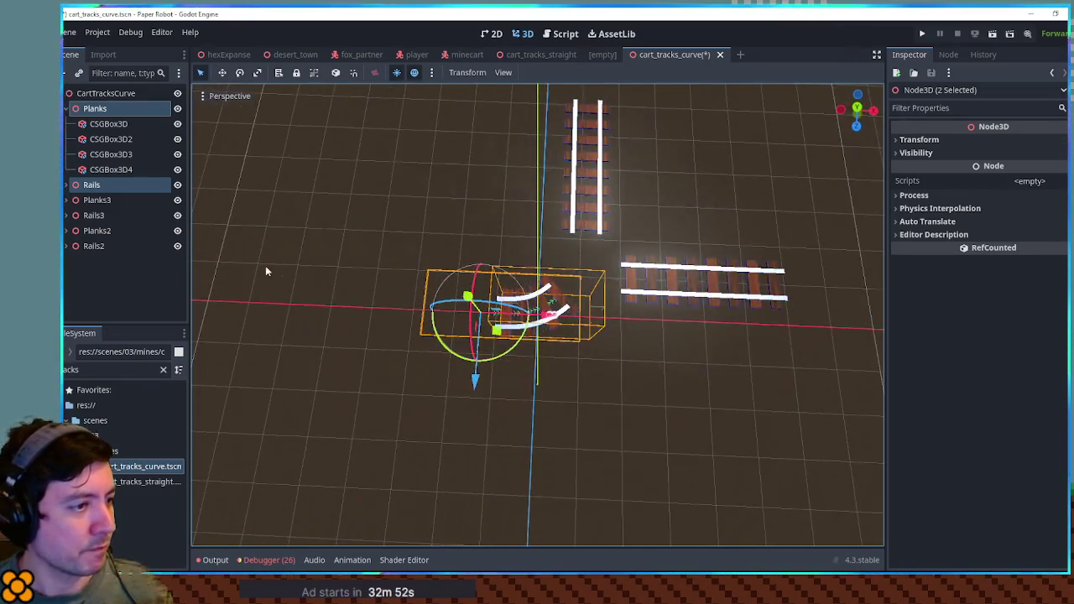
# Select the extra Planks3, Rails3, Planks2 and Rails2 pieces in the Scene tree.
pyautogui.click(69, 108)
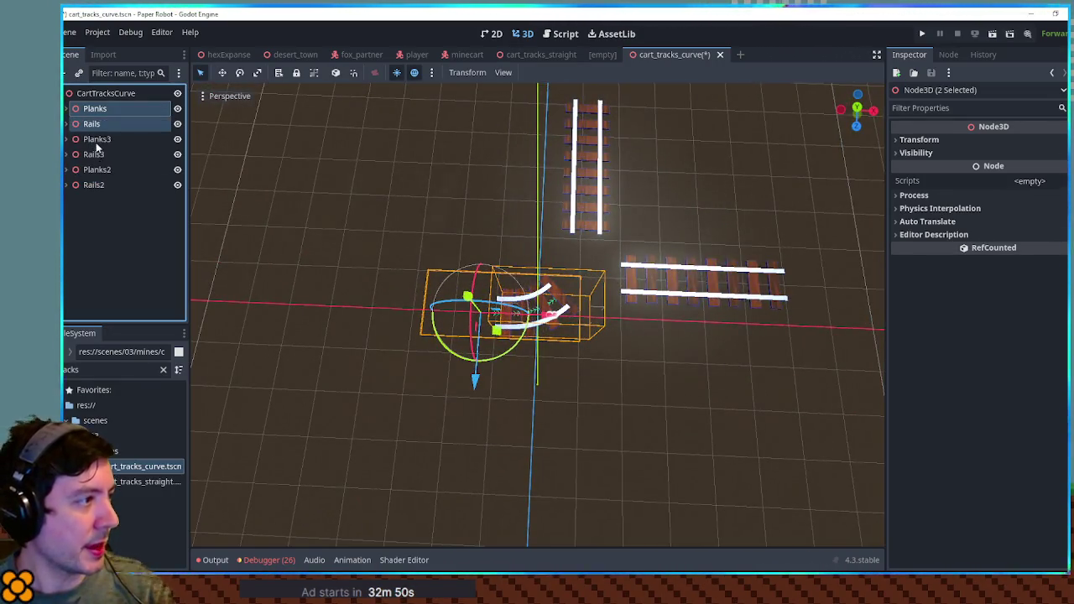
pyautogui.click(96, 140)
pyautogui.click(105, 184)
pyautogui.keyDown('shift'); pyautogui.click(102, 143); pyautogui.keyUp('shift')
# Delete the four extra pieces, then create a new 3D scene with both track files instanced.
pyautogui.press('Delete')
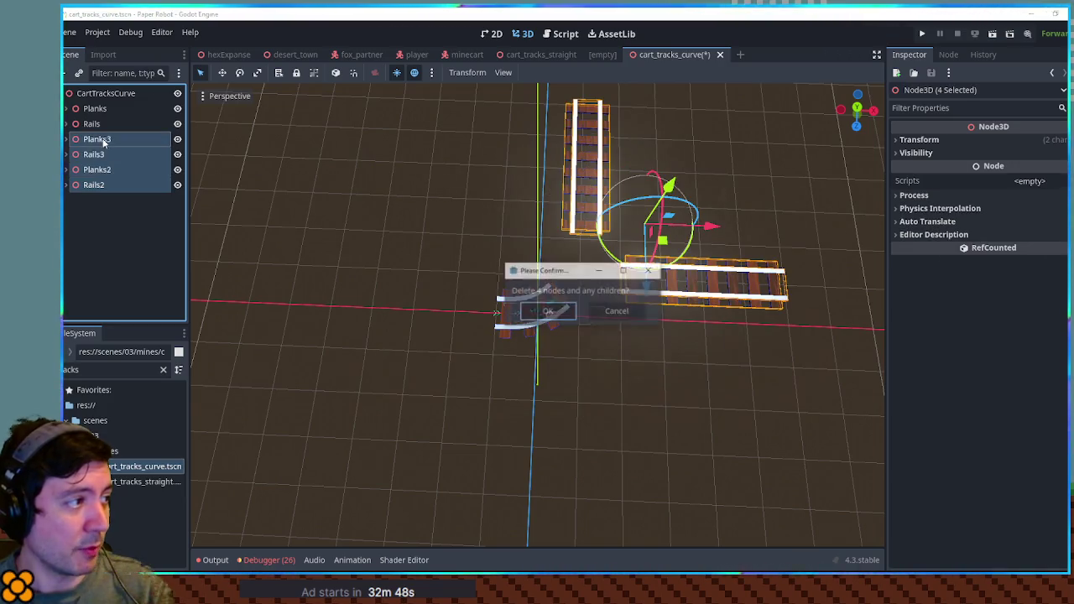
pyautogui.press('Return')
pyautogui.click(602, 53)
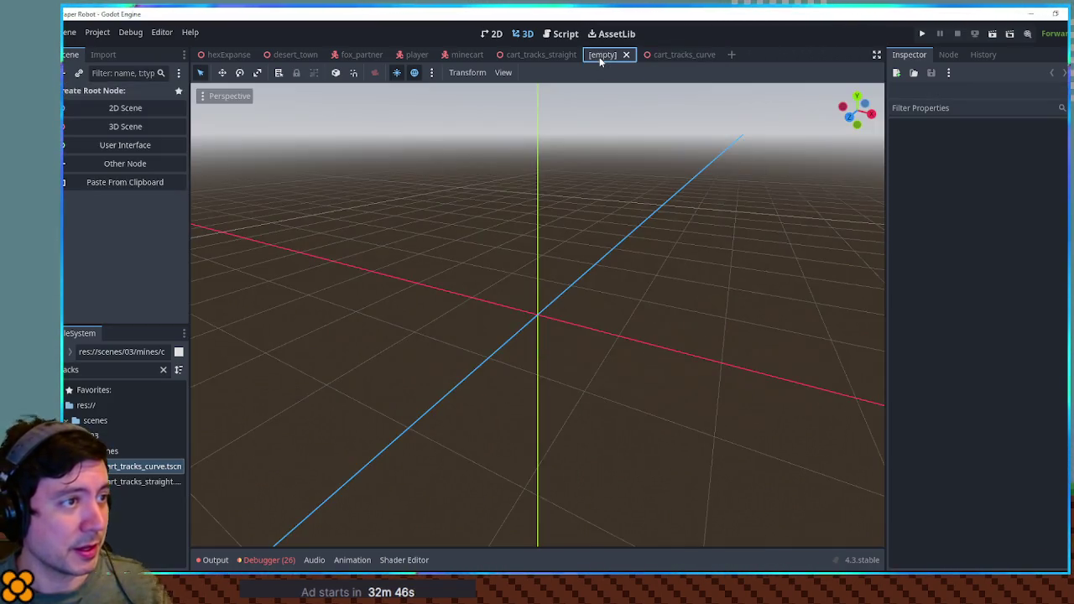
pyautogui.click(126, 126)
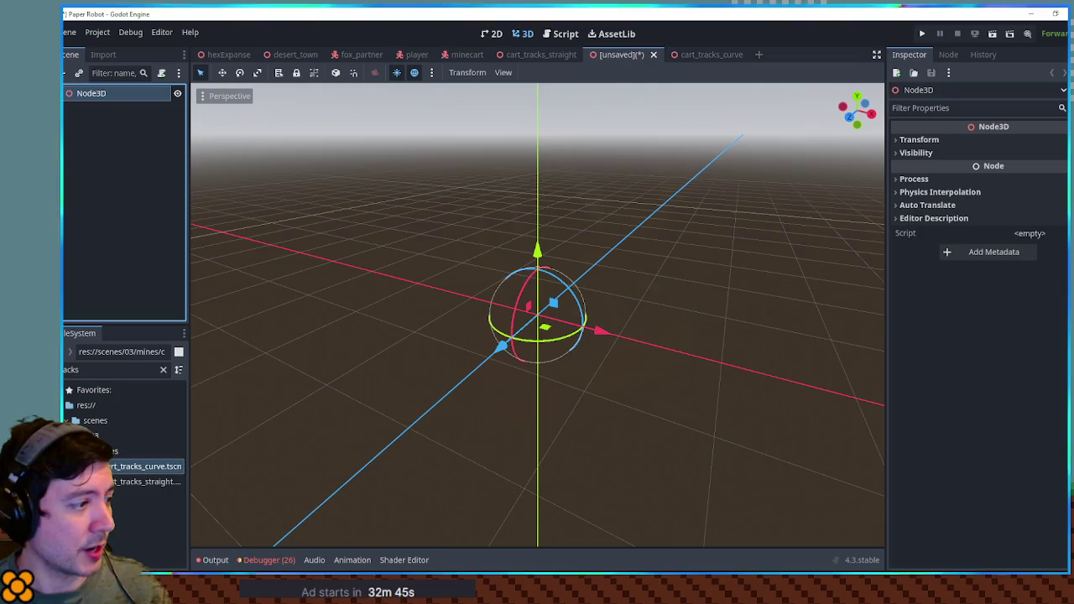
pyautogui.keyDown('shift'); pyautogui.click(131, 484); pyautogui.keyUp('shift')
pyautogui.moveTo(132, 484)
pyautogui.mouseDown()
pyautogui.moveTo(101, 466)
pyautogui.moveTo(91, 93)
pyautogui.mouseUp()
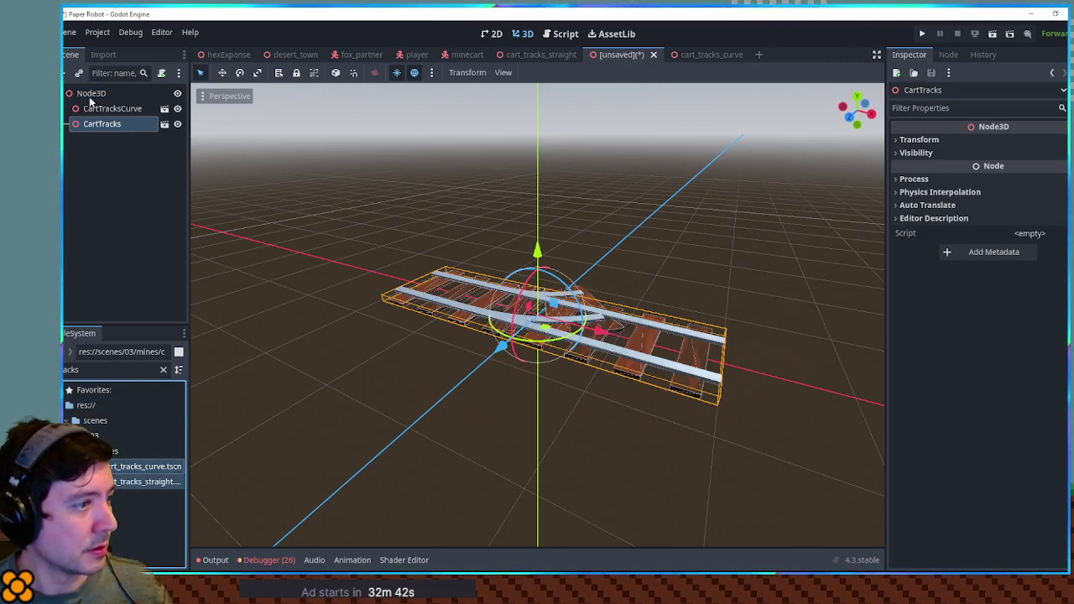
# Duplicate the CartTracksCurve instance and rotate the copy to branch off the junction.
pyautogui.scroll(1, 571, 369)
pyautogui.press('KP_7')
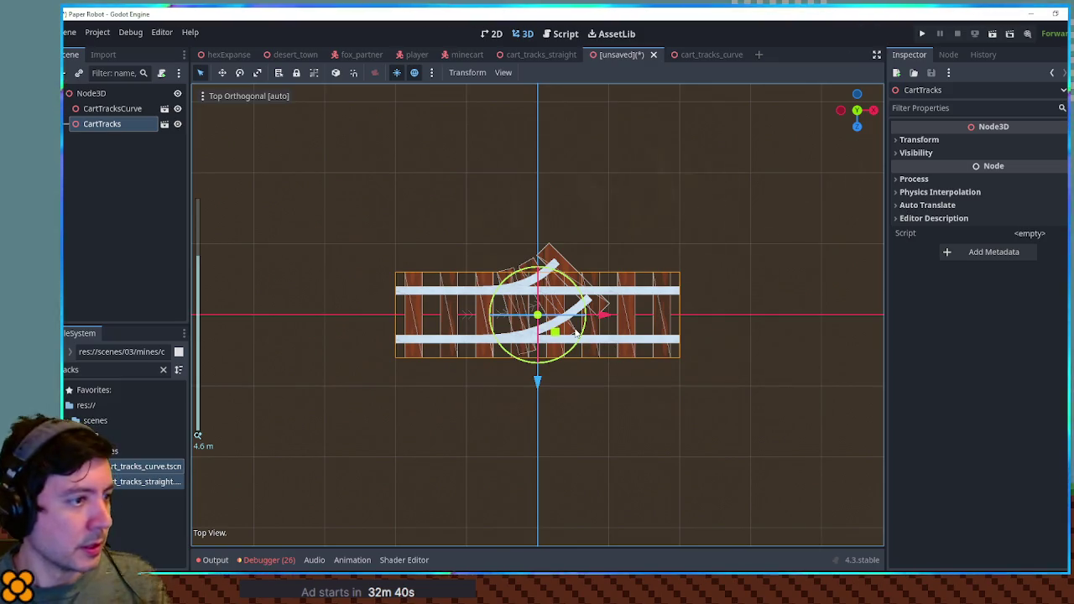
pyautogui.click(430, 222)
pyautogui.moveTo(649, 307)
pyautogui.mouseDown()
pyautogui.moveTo(654, 173)
pyautogui.moveTo(646, 235)
pyautogui.mouseUp()
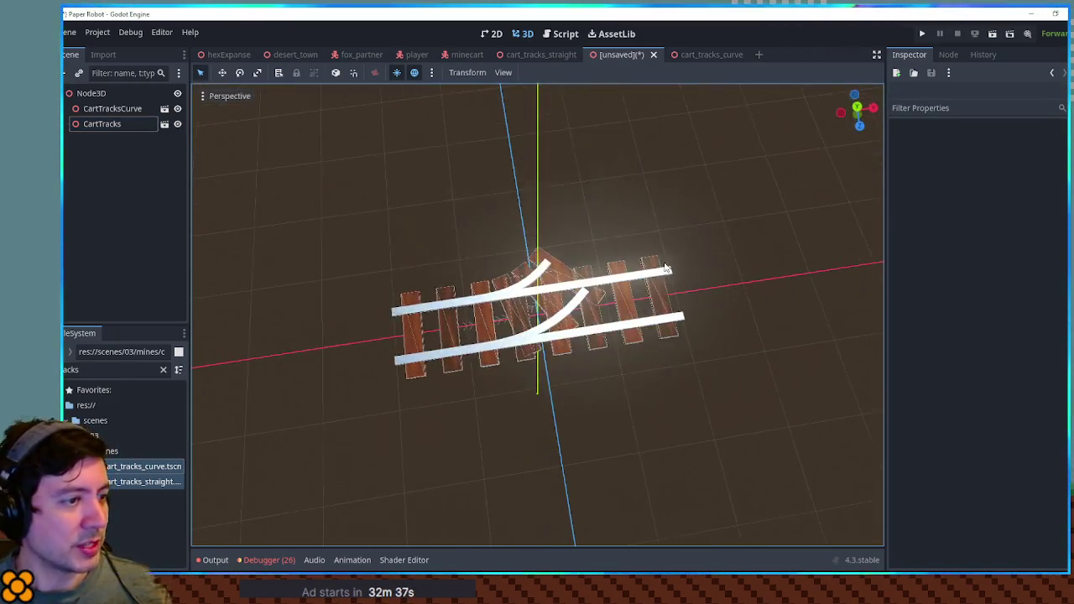
pyautogui.scroll(2, 643, 252)
pyautogui.press('KP_7')
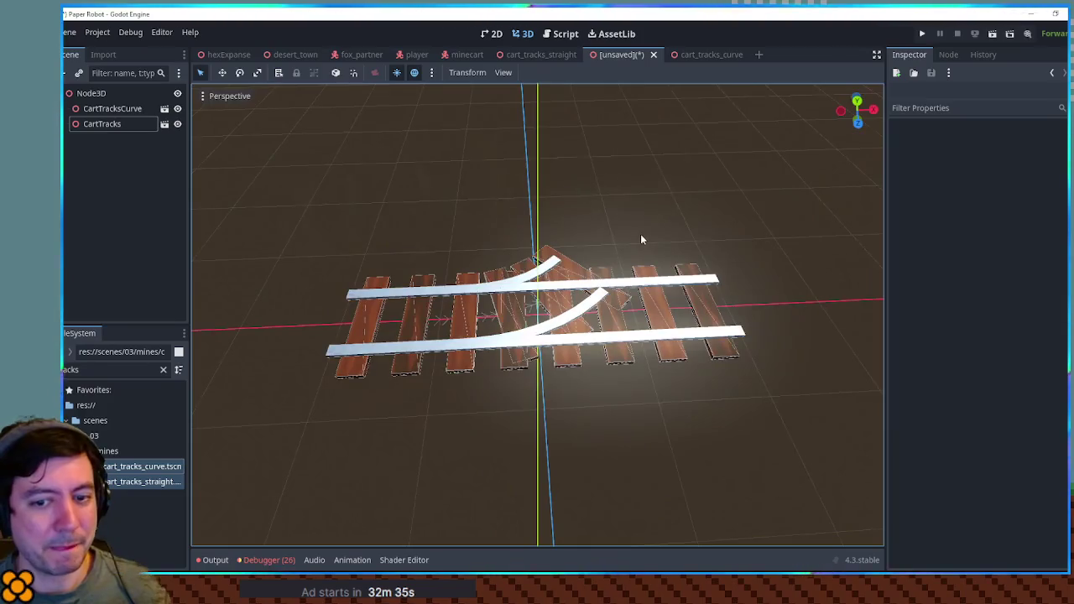
pyautogui.scroll(-3, 610, 238)
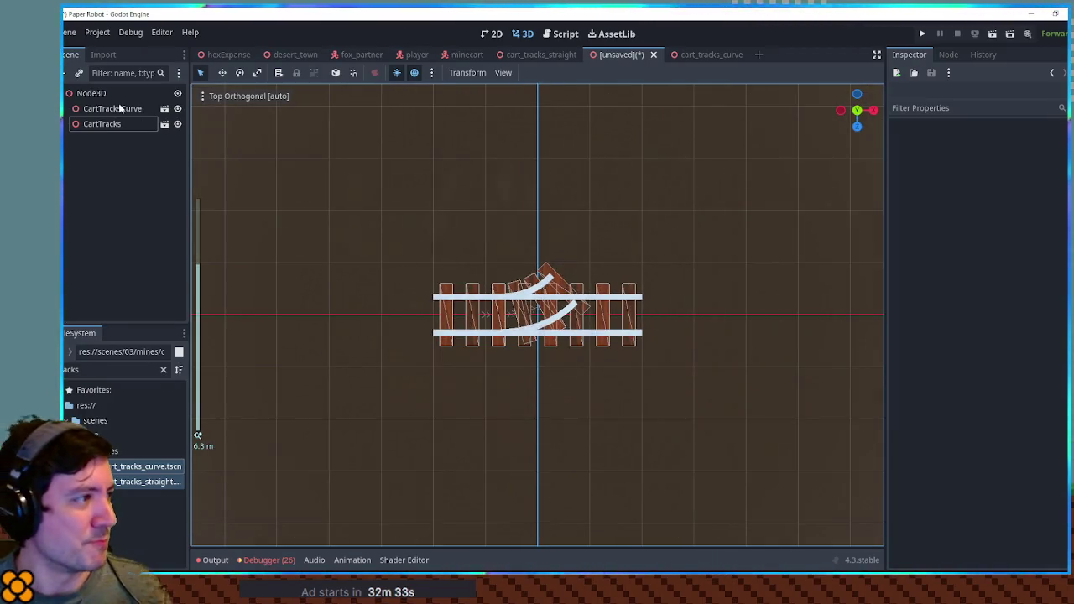
pyautogui.click(583, 294)
pyautogui.hotkey('ctrl', 'd')
pyautogui.moveTo(585, 295)
pyautogui.mouseDown()
pyautogui.moveTo(574, 336)
pyautogui.moveTo(554, 335)
pyautogui.moveTo(557, 297)
pyautogui.moveTo(604, 285)
pyautogui.mouseUp()
# Move the straight CartTracks left and place a duplicate at the curve's far end.
pyautogui.scroll(5, 583, 334)
pyautogui.click(671, 371)
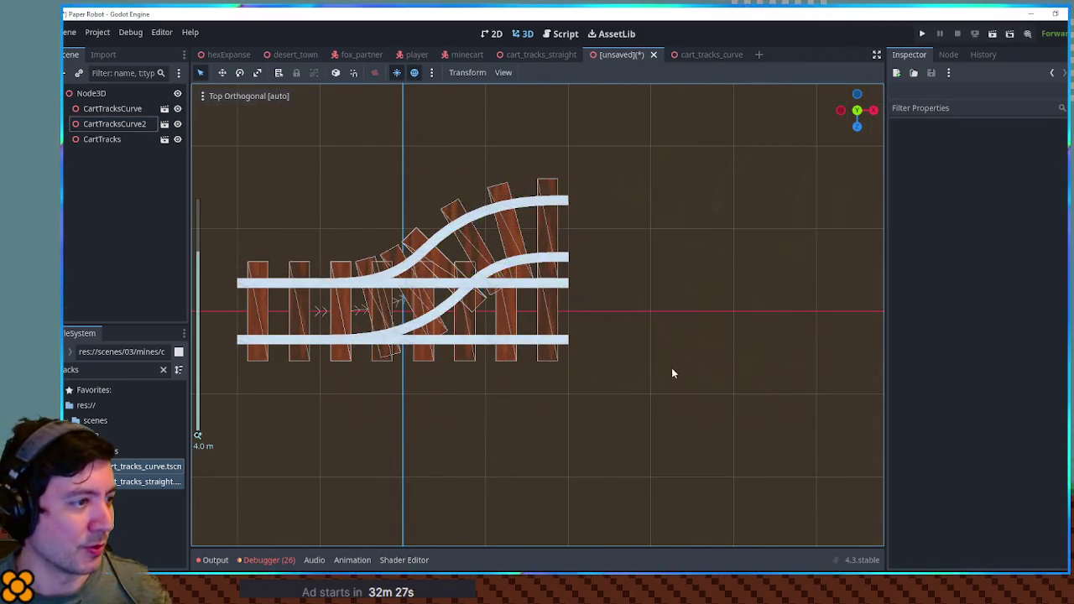
pyautogui.click(503, 335)
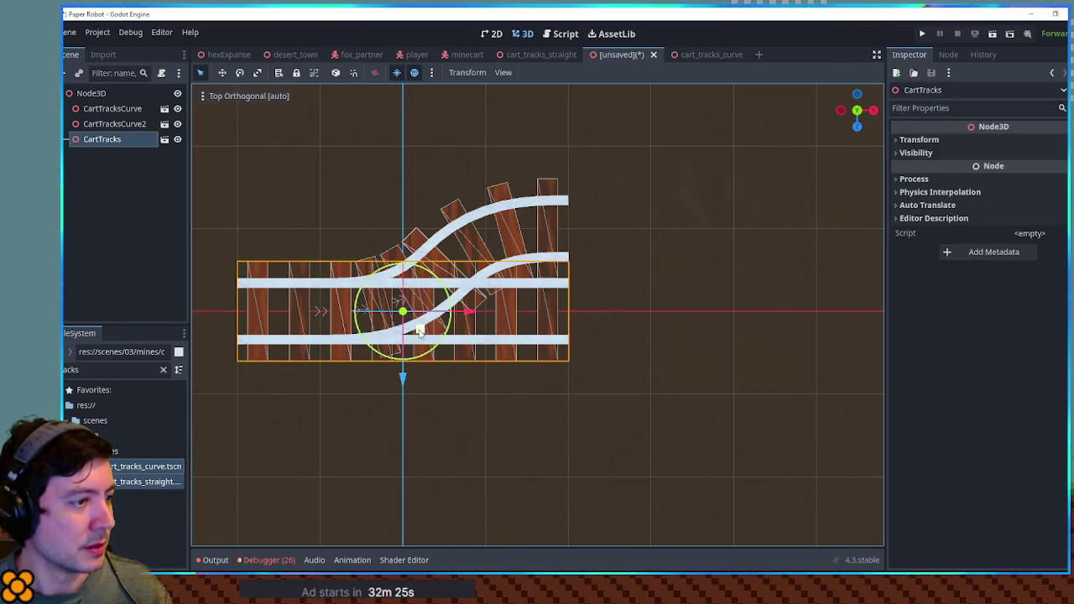
pyautogui.moveTo(420, 329)
pyautogui.mouseDown()
pyautogui.moveTo(664, 329)
pyautogui.moveTo(256, 329)
pyautogui.moveTo(188, 342)
pyautogui.mouseUp()
pyautogui.scroll(-4, 420, 336)
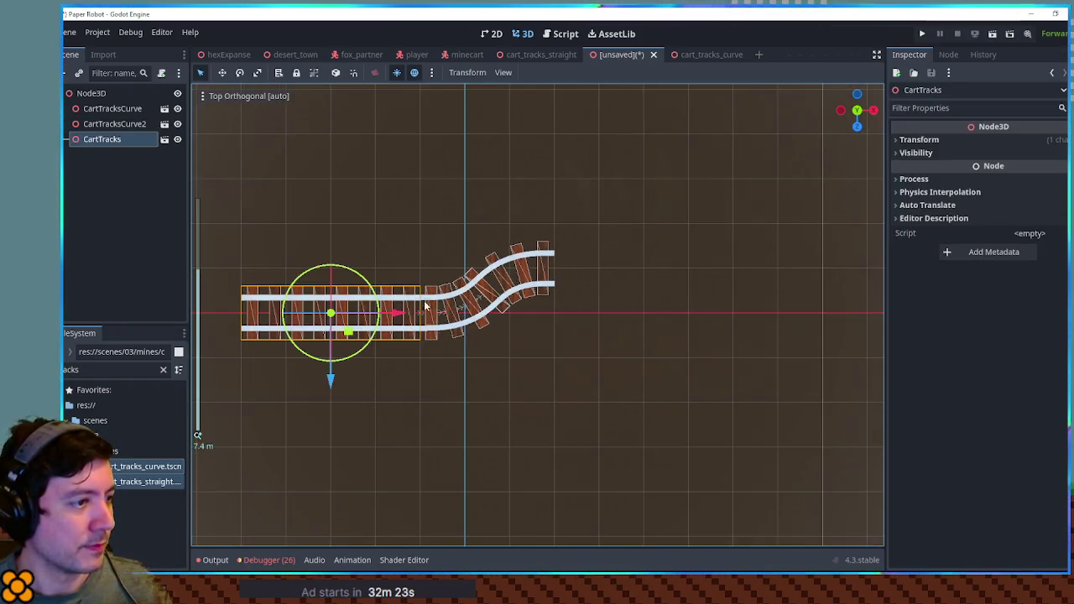
pyautogui.hotkey('ctrl', 'd')
pyautogui.moveTo(356, 334)
pyautogui.mouseDown()
pyautogui.moveTo(718, 293)
pyautogui.moveTo(665, 291)
pyautogui.mouseUp()
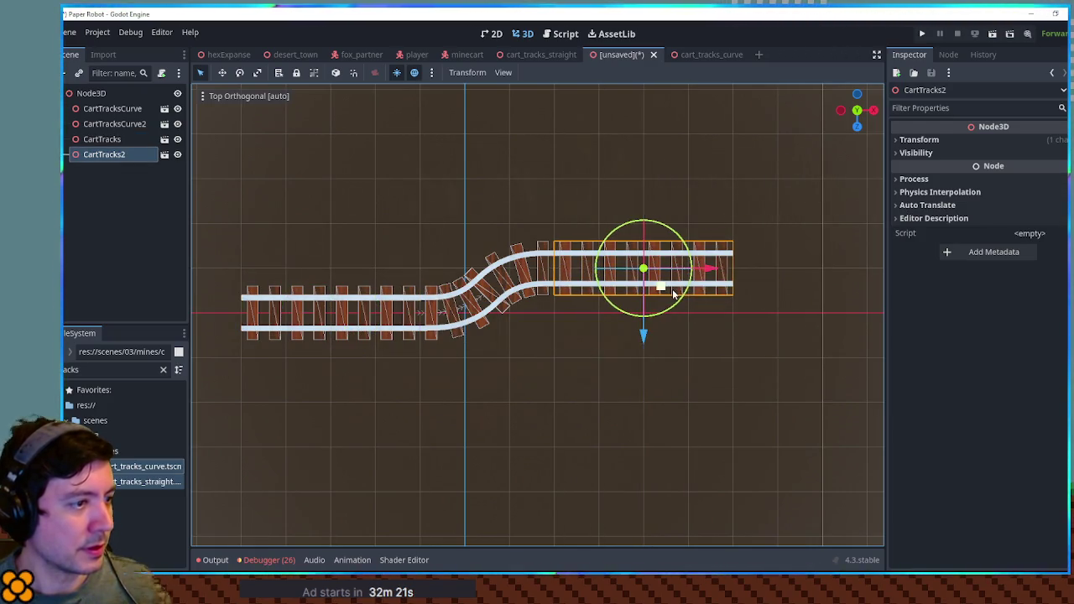
pyautogui.click(588, 393)
# Duplicate CartTracks2 onto the lower line, then add another copy extending it rightward.
pyautogui.scroll(6, 475, 321)
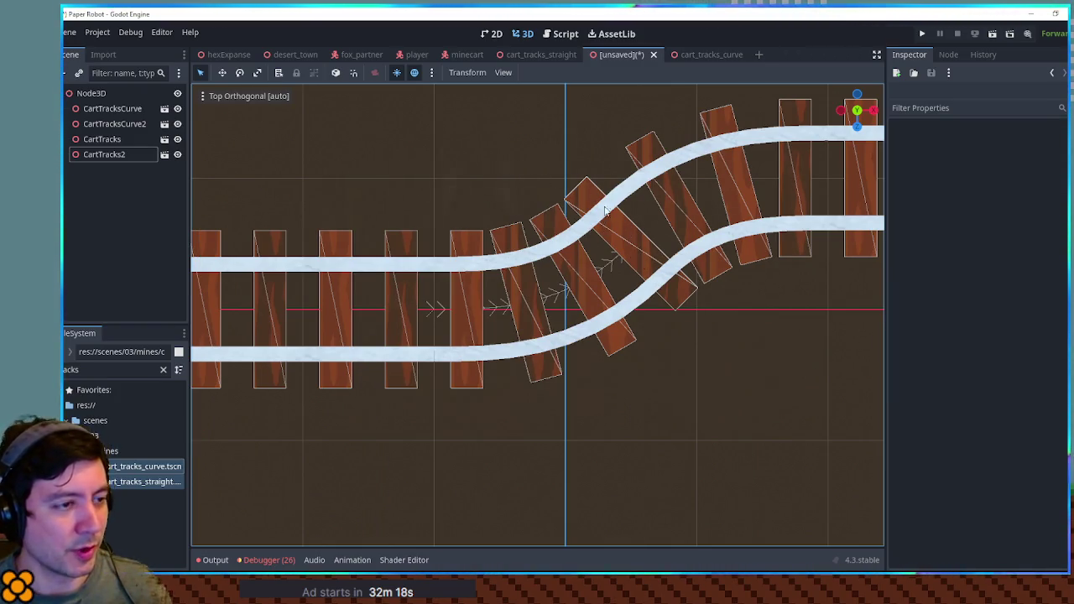
pyautogui.scroll(-4, 663, 273)
pyautogui.hscroll(2, 670, 273)
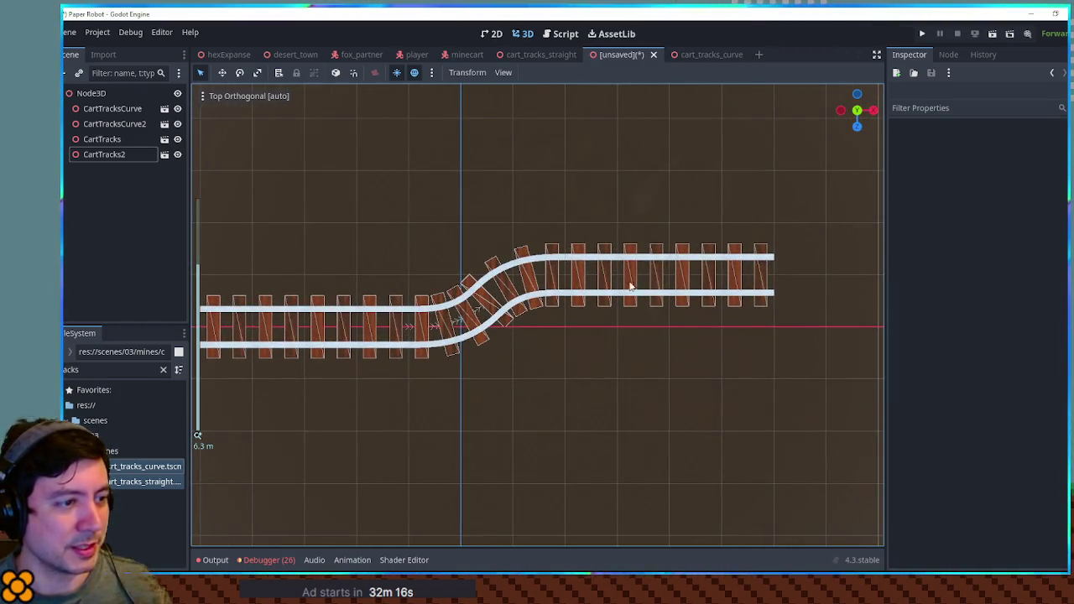
pyautogui.click(716, 285)
pyautogui.hotkey('ctrl', 'd')
pyautogui.moveTo(716, 285)
pyautogui.mouseDown()
pyautogui.moveTo(666, 339)
pyautogui.moveTo(559, 338)
pyautogui.mouseUp()
pyautogui.click(663, 362)
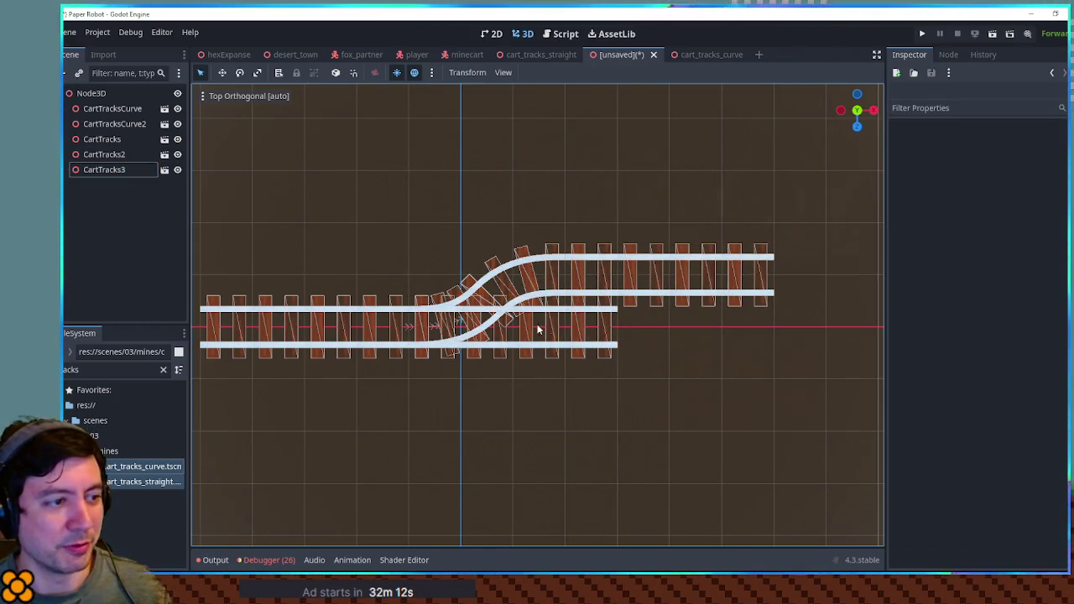
pyautogui.click(581, 326)
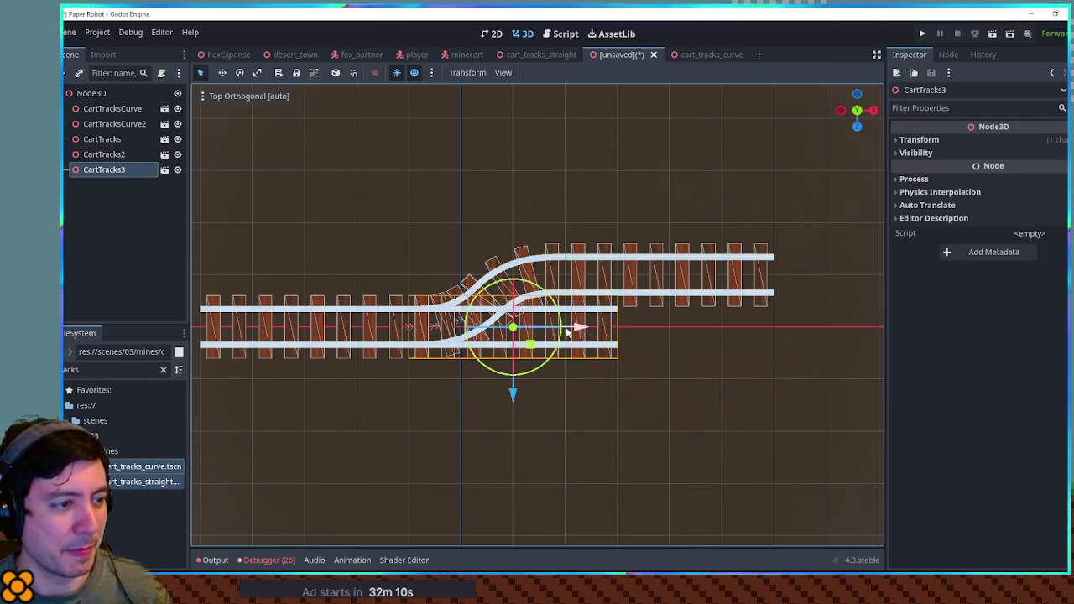
pyautogui.hotkey('ctrl', 'd')
pyautogui.moveTo(552, 348)
pyautogui.mouseDown()
pyautogui.moveTo(813, 345)
pyautogui.moveTo(758, 347)
pyautogui.mouseUp()
# Move the second curved track piece up and to the right of the main track.
pyautogui.scroll(-3, 693, 203)
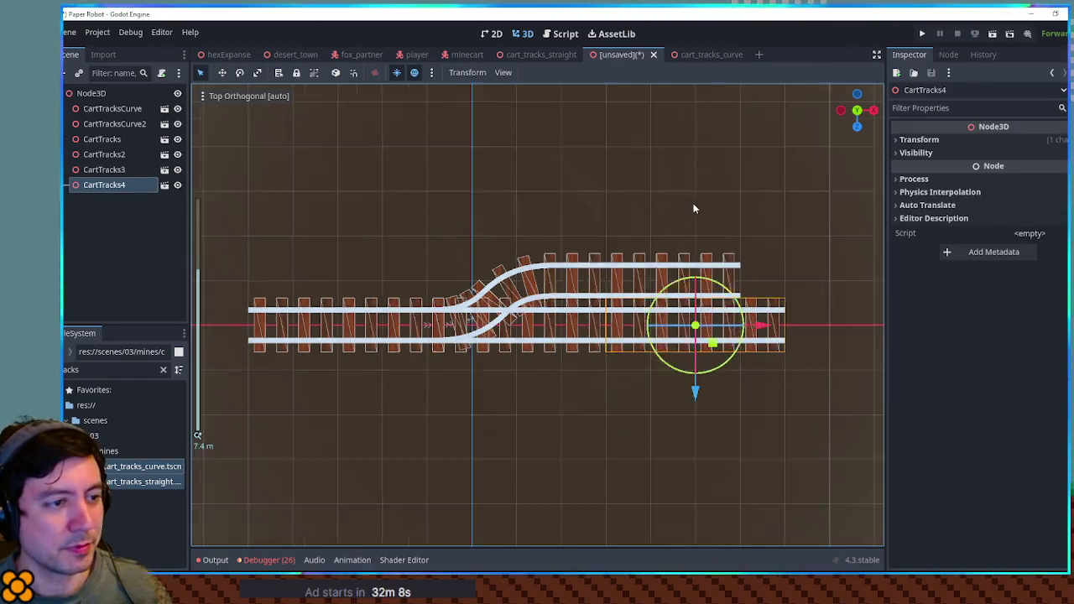
pyautogui.click(568, 327)
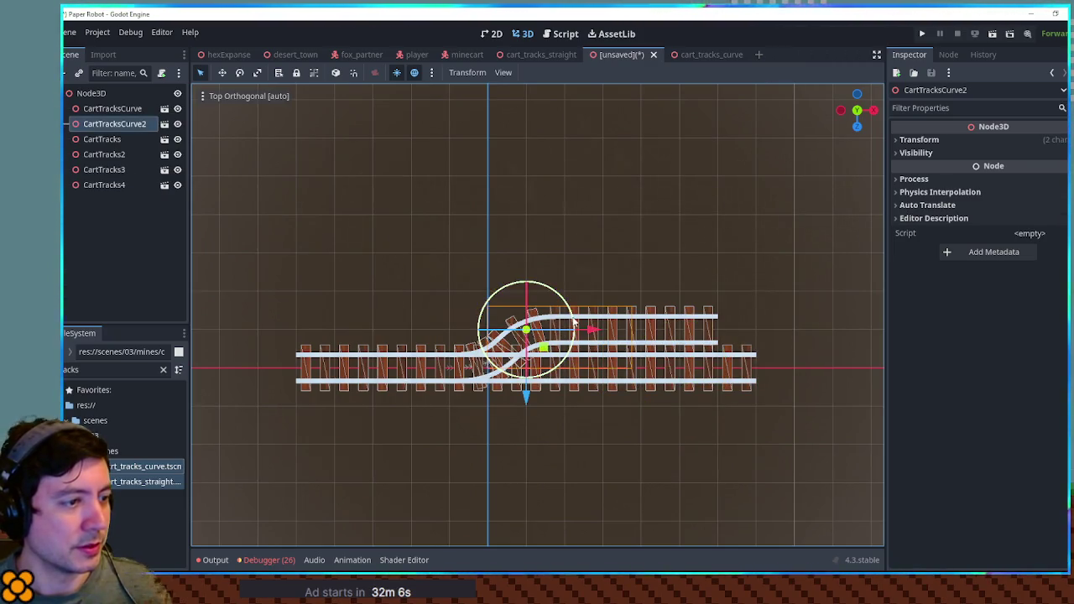
pyautogui.moveTo(550, 351); pyautogui.dragTo(703, 243)
pyautogui.hotkey('ctrl', 'd')
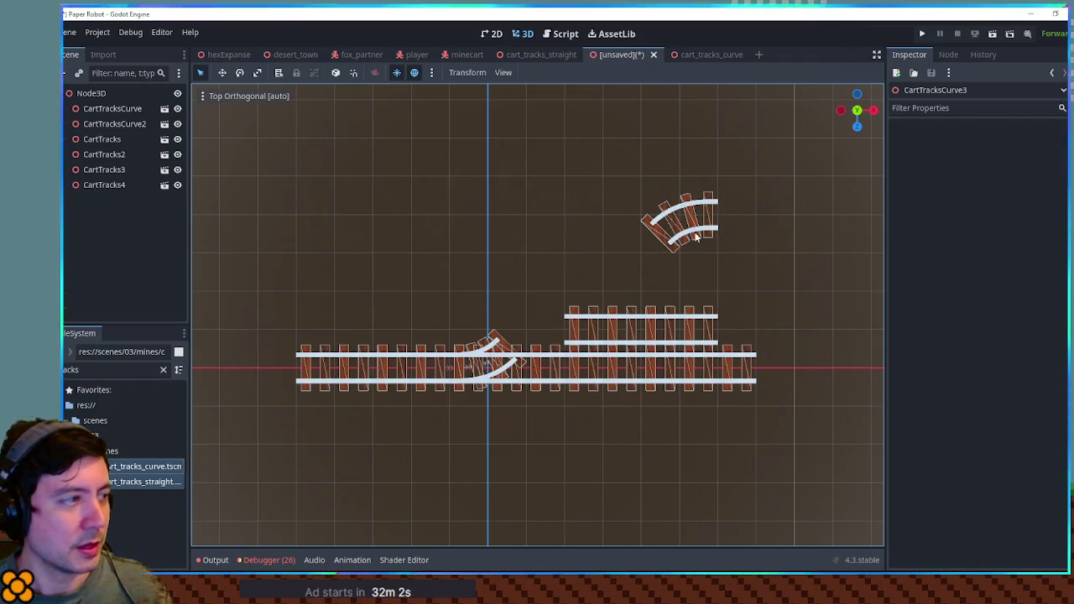
# Mirror CartTracksCurve2 with Scale x -1, then rotate it 90° onto the main track.
pyautogui.click(697, 233)
pyautogui.click(934, 141)
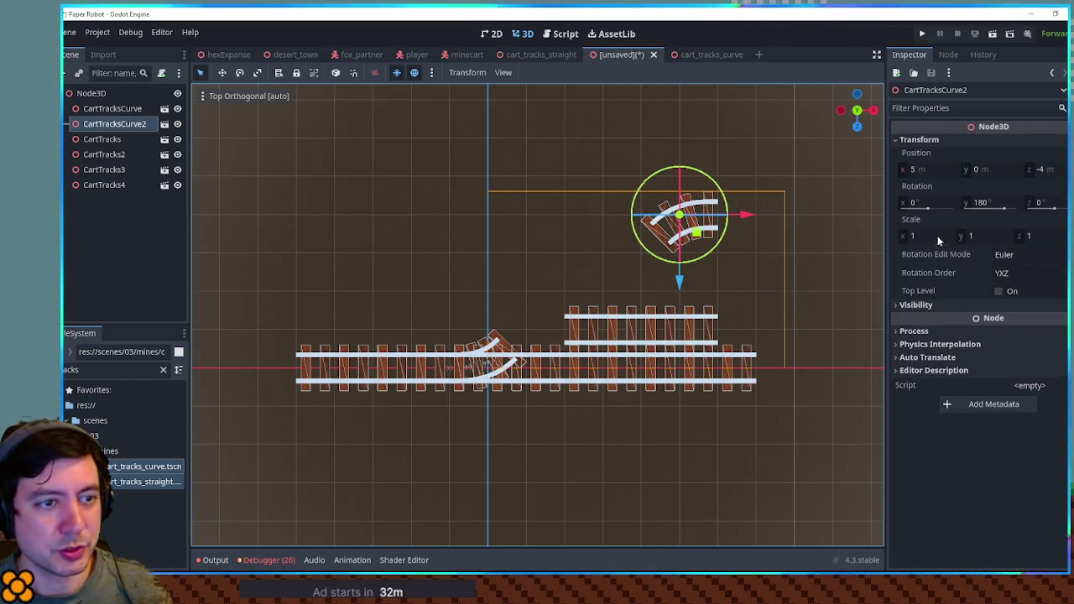
pyautogui.click(944, 237)
pyautogui.write('-1')
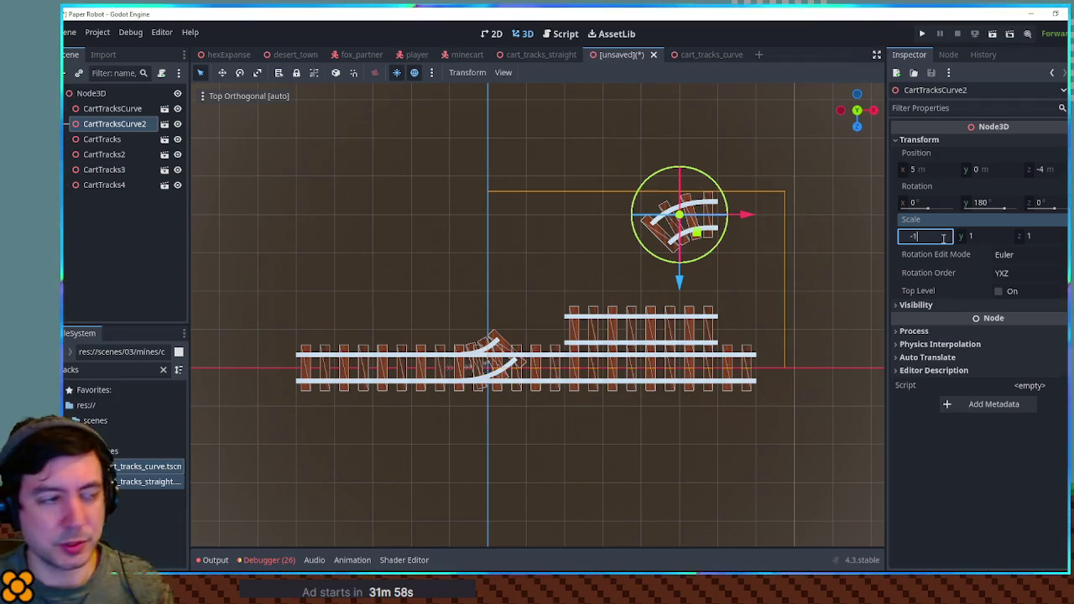
pyautogui.press('Return')
pyautogui.click(720, 196)
pyautogui.moveTo(720, 196)
pyautogui.mouseDown()
pyautogui.moveTo(701, 256)
pyautogui.moveTo(544, 345)
pyautogui.mouseUp()
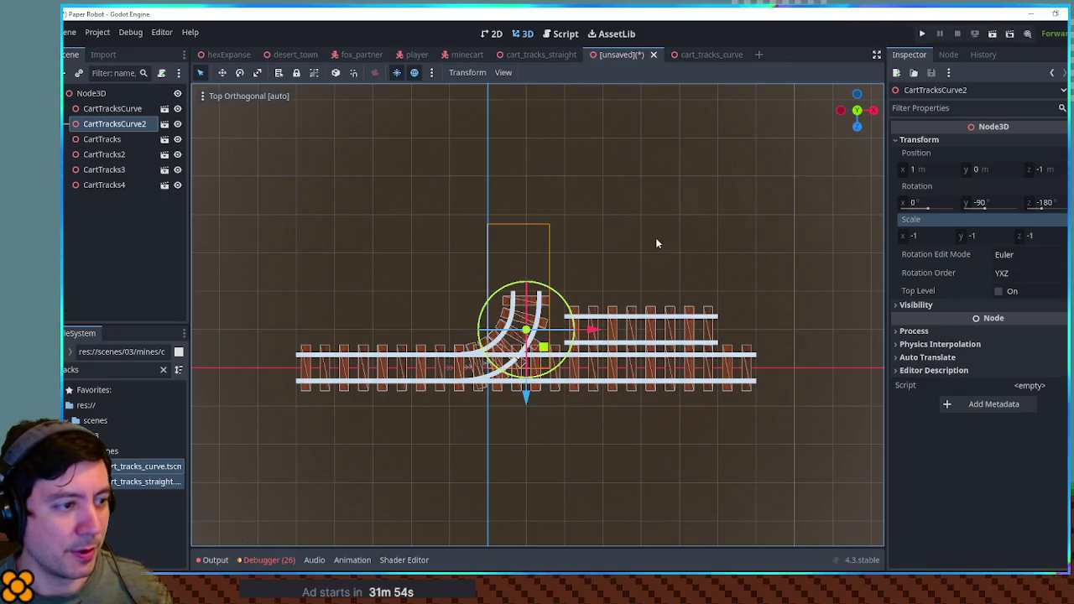
# Rotate CartTracks2 90° to vertical and join it above the curve's end.
pyautogui.click(650, 334)
pyautogui.click(680, 327)
pyautogui.moveTo(681, 327)
pyautogui.mouseDown()
pyautogui.moveTo(649, 375)
pyautogui.moveTo(534, 221)
pyautogui.moveTo(534, 266)
pyautogui.mouseUp()
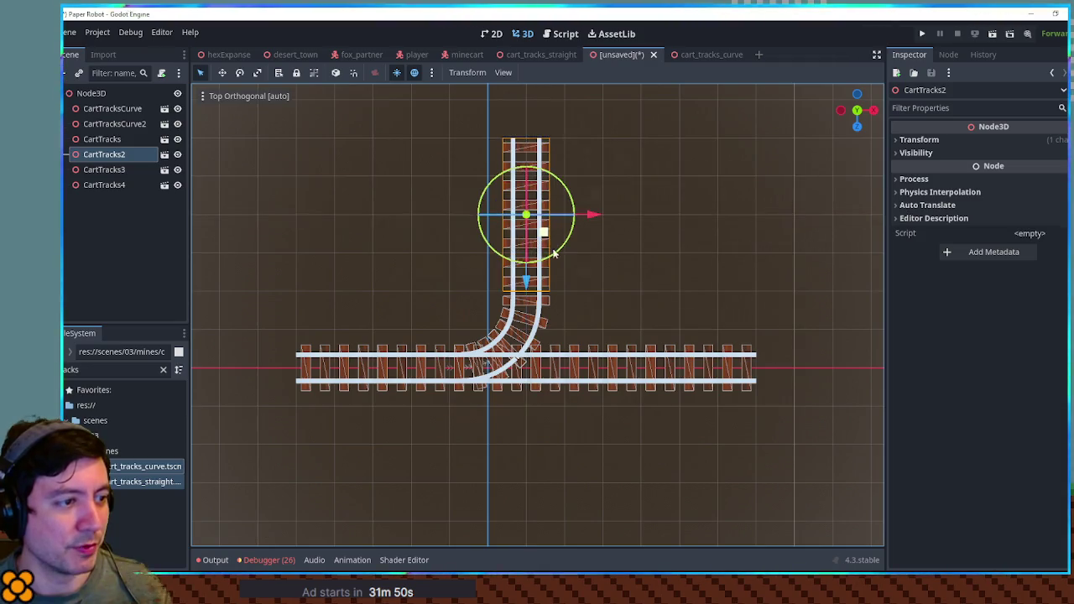
pyautogui.click(522, 325)
pyautogui.click(522, 328)
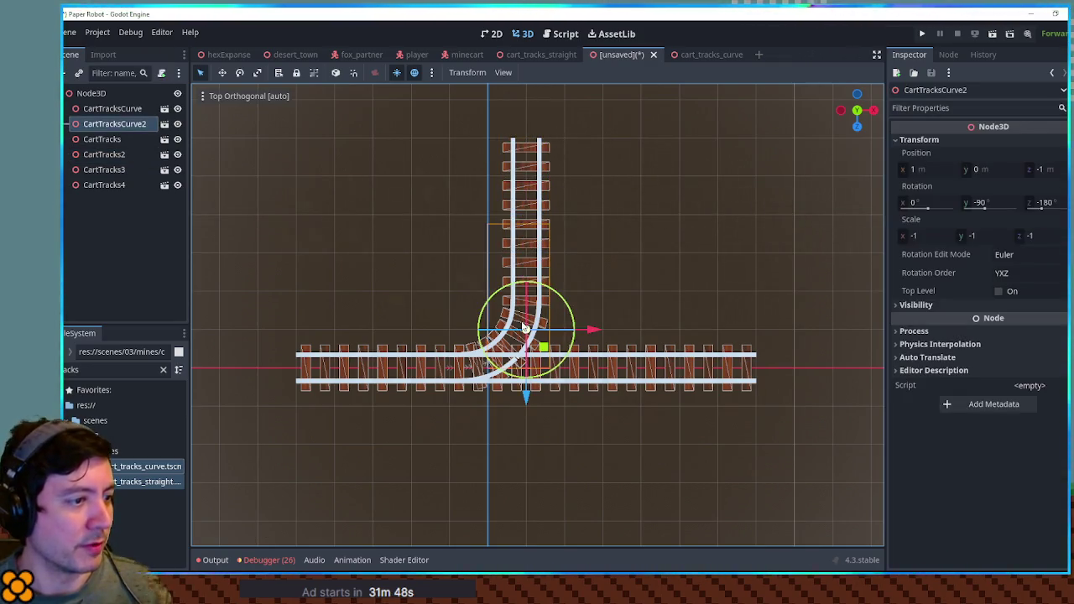
pyautogui.click(525, 368)
# Duplicate the junction curve, turn it 180°, and set it on the junction branching right.
pyautogui.click(100, 109)
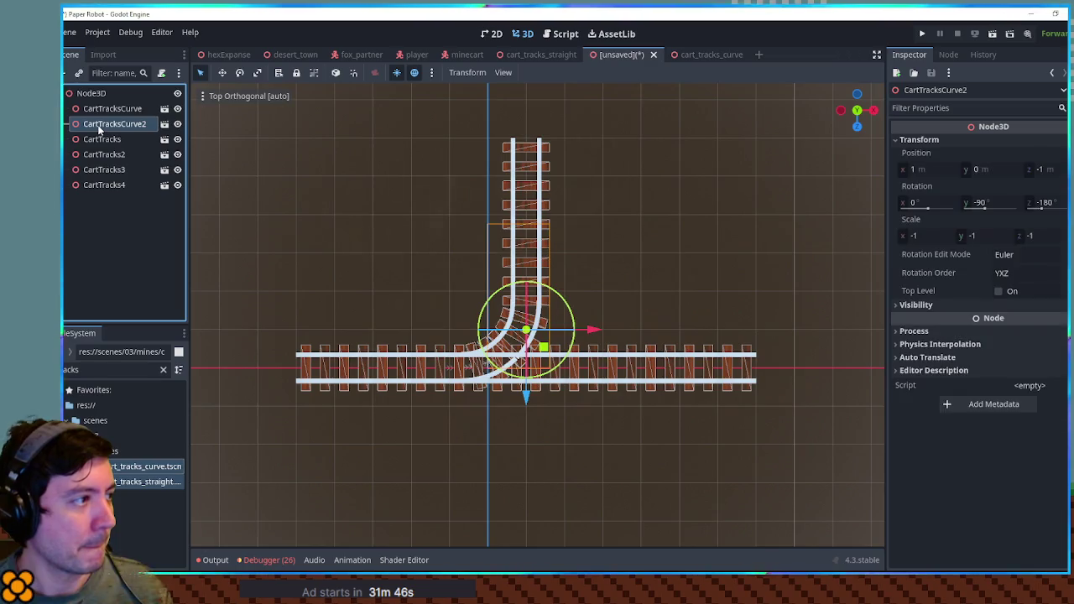
pyautogui.hotkey('ctrl', 'd')
pyautogui.moveTo(506, 386)
pyautogui.mouseDown()
pyautogui.moveTo(659, 309)
pyautogui.moveTo(689, 305)
pyautogui.moveTo(682, 270)
pyautogui.moveTo(589, 298)
pyautogui.moveTo(588, 278)
pyautogui.mouseUp()
pyautogui.moveTo(659, 310); pyautogui.dragTo(544, 359)
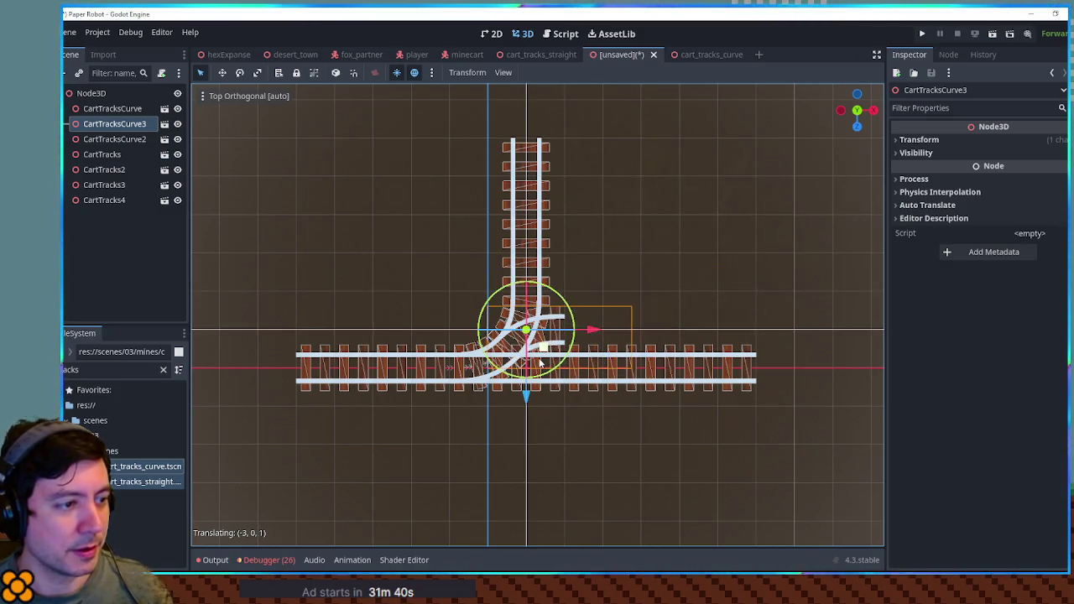
# Move CartTracks4 to meet the new curve and shift the other straight piece down-right.
pyautogui.click(696, 383)
pyautogui.moveTo(701, 388); pyautogui.dragTo(663, 349)
pyautogui.click(537, 384)
pyautogui.moveTo(537, 384); pyautogui.dragTo(694, 481)
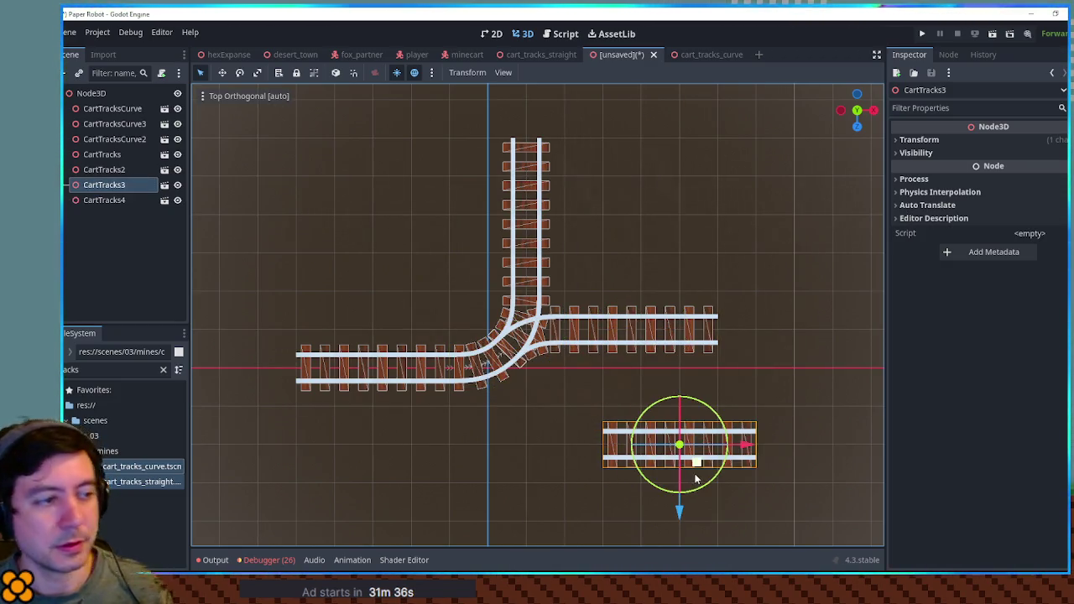
pyautogui.click(766, 275)
pyautogui.moveTo(767, 276)
pyautogui.mouseDown()
pyautogui.moveTo(771, 189)
pyautogui.moveTo(758, 252)
pyautogui.mouseUp()
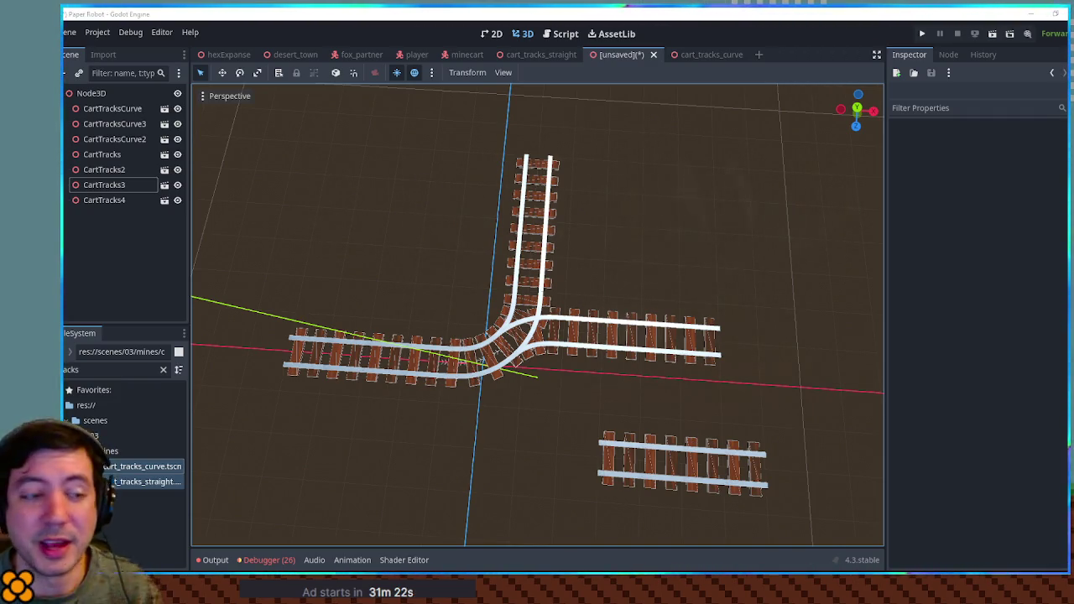
pyautogui.moveTo(635, 276); pyautogui.dragTo(595, 181)
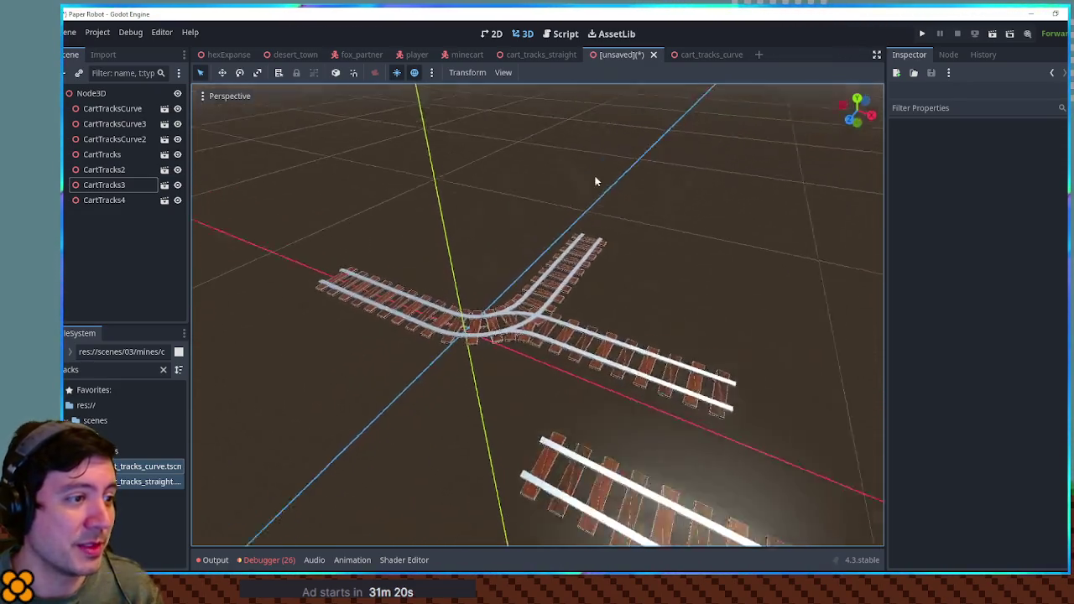
# Save the scene as trackTest.tscn.
pyautogui.hotkey('ctrl', 's')
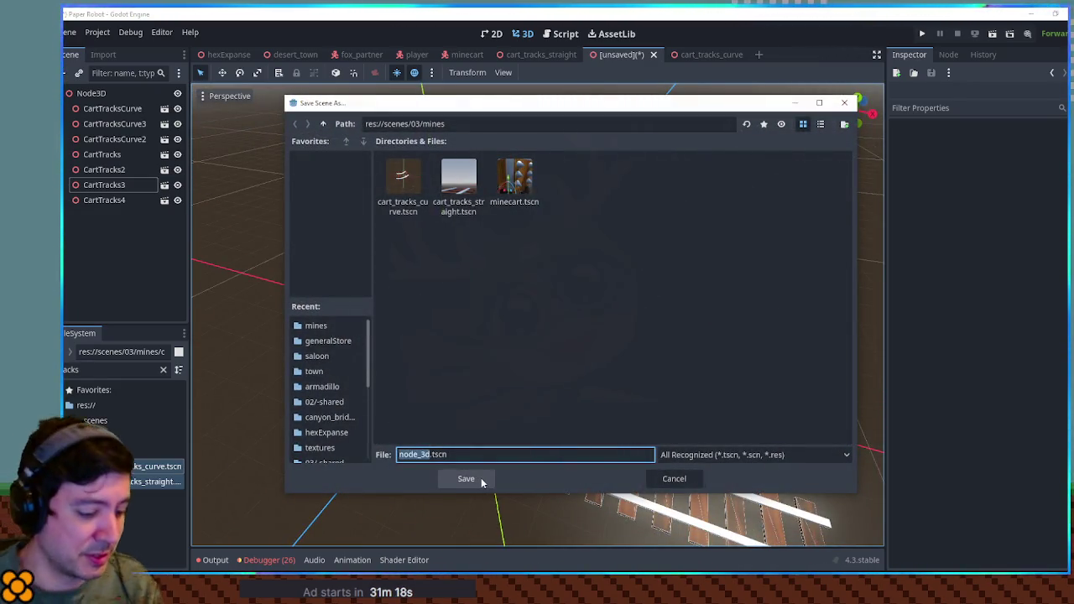
pyautogui.press('BackSpace')
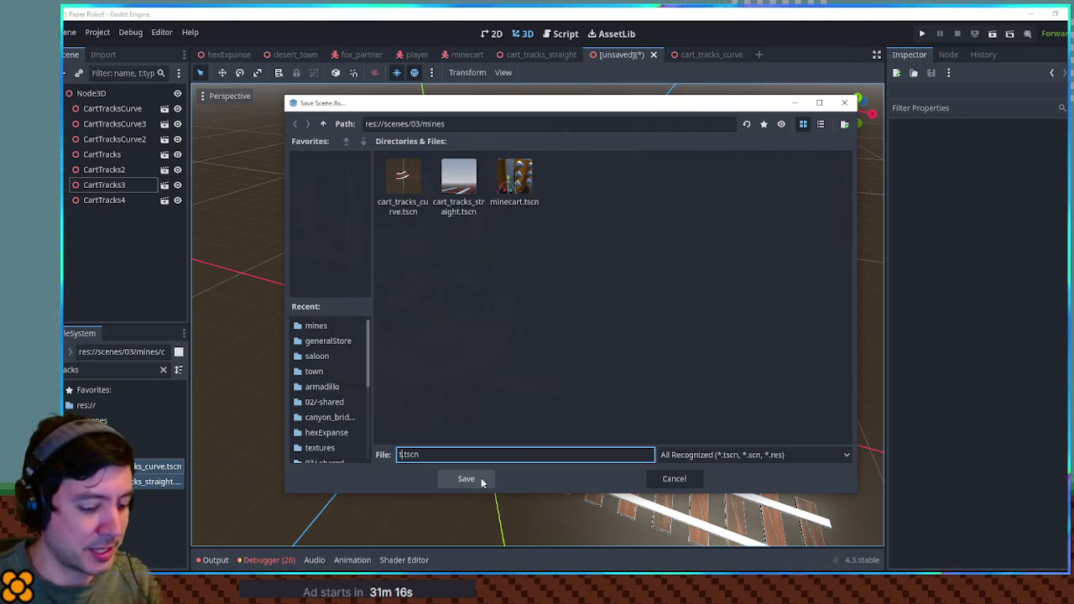
pyautogui.write('rackTest')
pyautogui.press('Return')
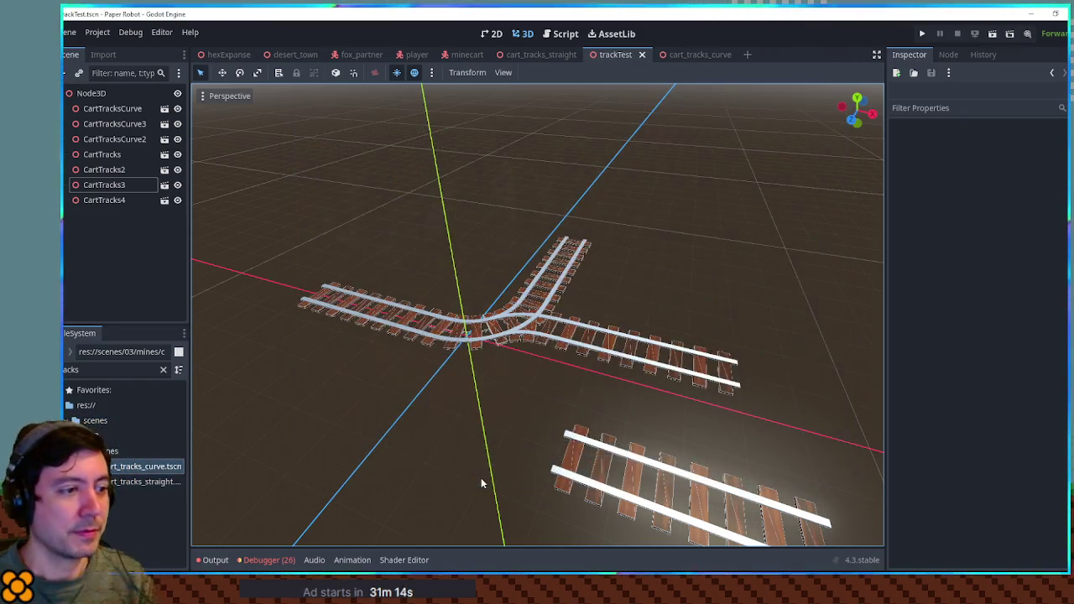
# Duplicate the junction curve as CartTracksCurve4 and place it below the layout.
pyautogui.moveTo(501, 352)
pyautogui.mouseDown()
pyautogui.moveTo(695, 367)
pyautogui.moveTo(650, 355)
pyautogui.moveTo(568, 376)
pyautogui.moveTo(490, 378)
pyautogui.mouseUp()
pyautogui.scroll(-3, 569, 375)
pyautogui.scroll(5, 554, 391)
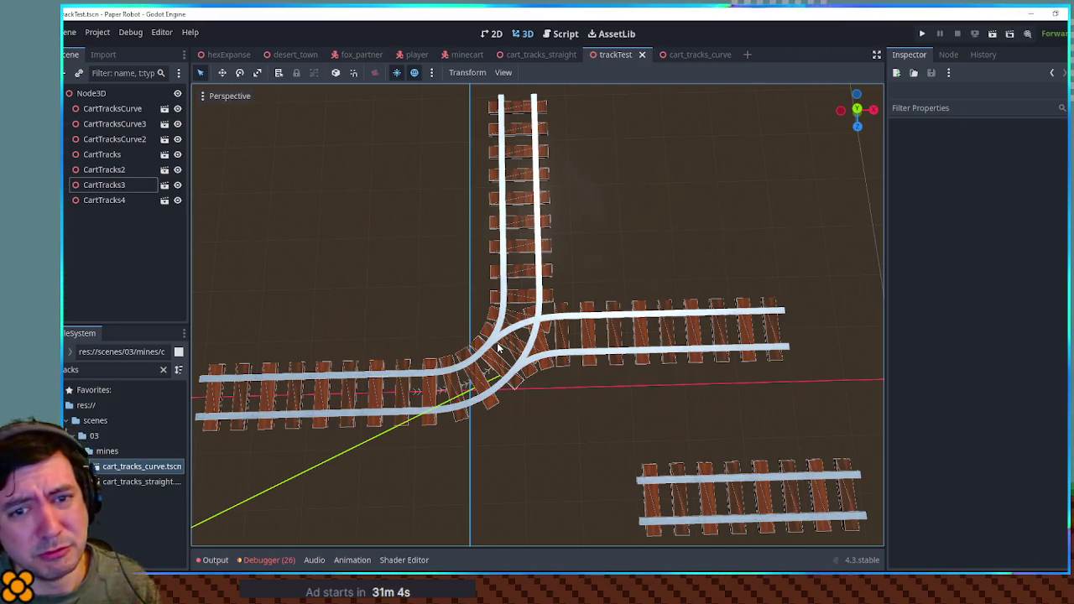
pyautogui.click(740, 512)
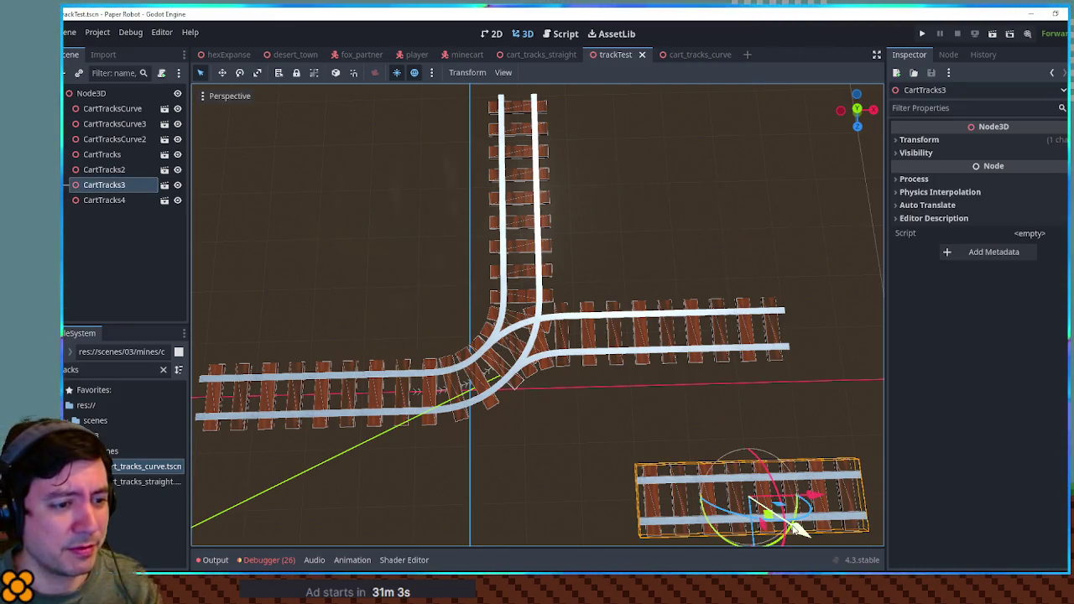
pyautogui.click(463, 386)
pyautogui.scroll(-3, 510, 428)
pyautogui.hotkey('ctrl', 'd')
pyautogui.press('g')
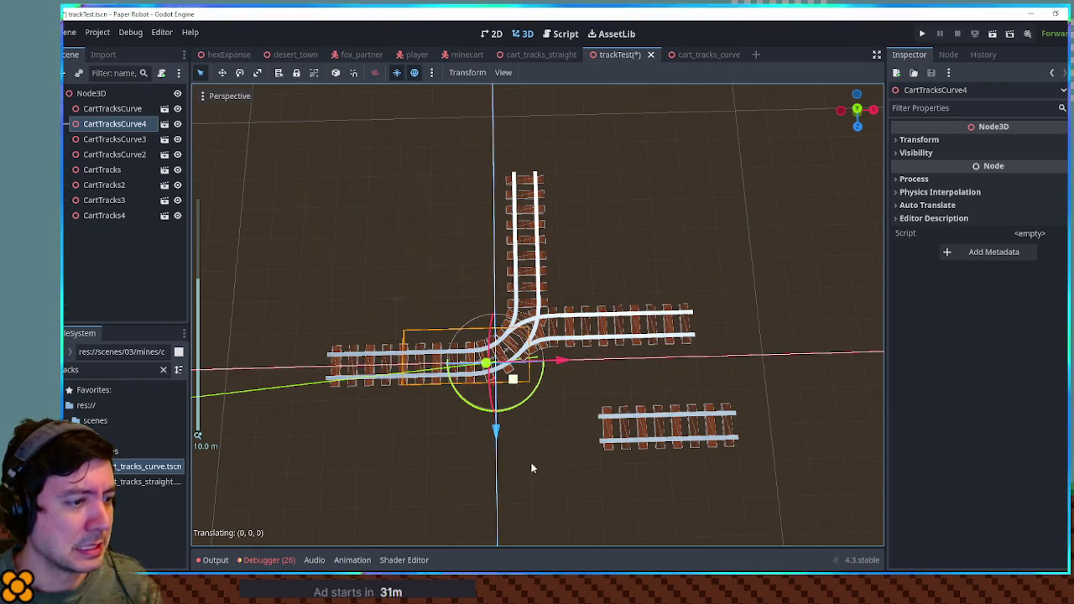
pyautogui.click(645, 440)
# In top view, rotate CartTracks3 45° and snap it against the new curve's end.
pyautogui.click(645, 440)
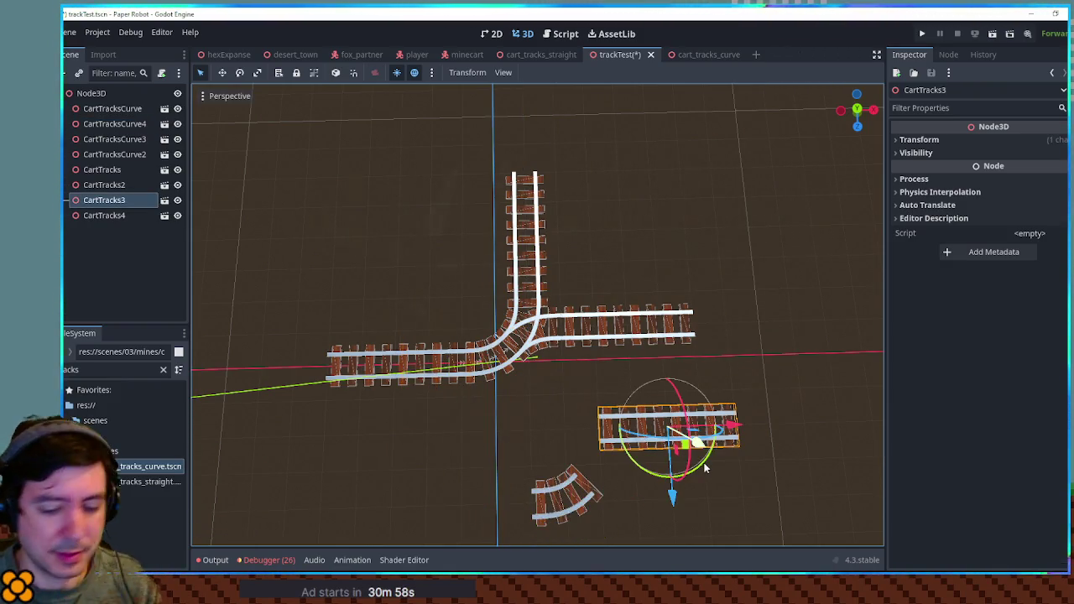
pyautogui.press('KP_7')
pyautogui.press('r')
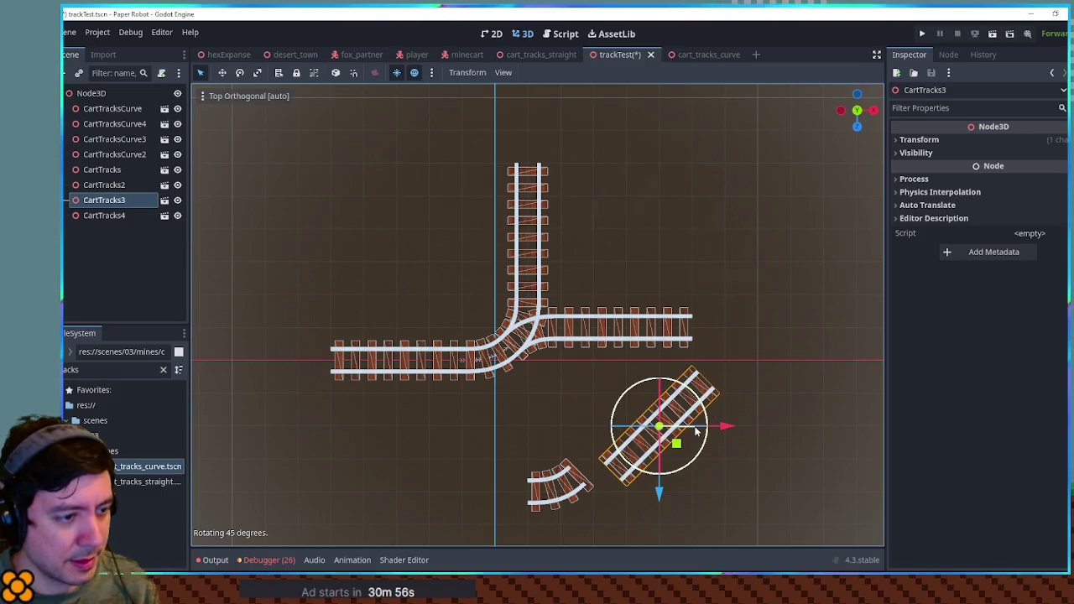
pyautogui.click(695, 435)
pyautogui.press('g')
pyautogui.click(665, 443)
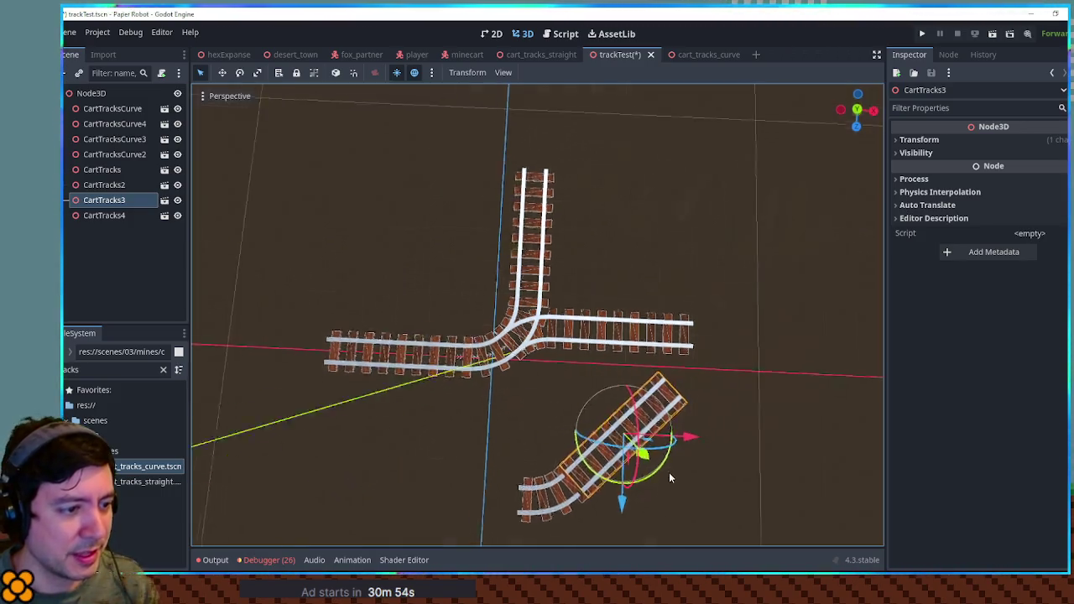
pyautogui.scroll(8, 669, 478)
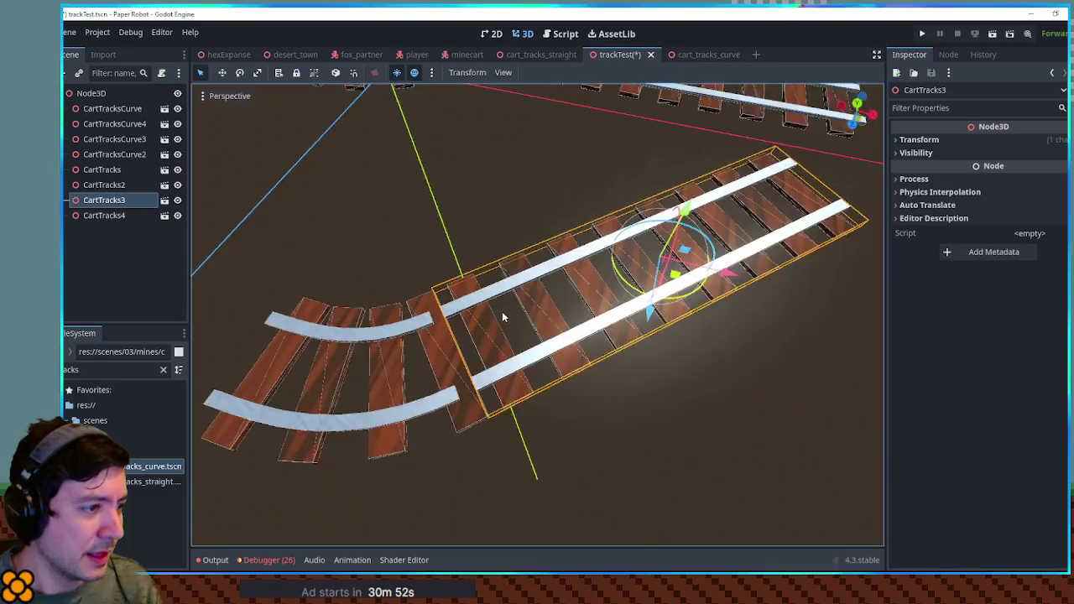
pyautogui.scroll(5, 504, 317)
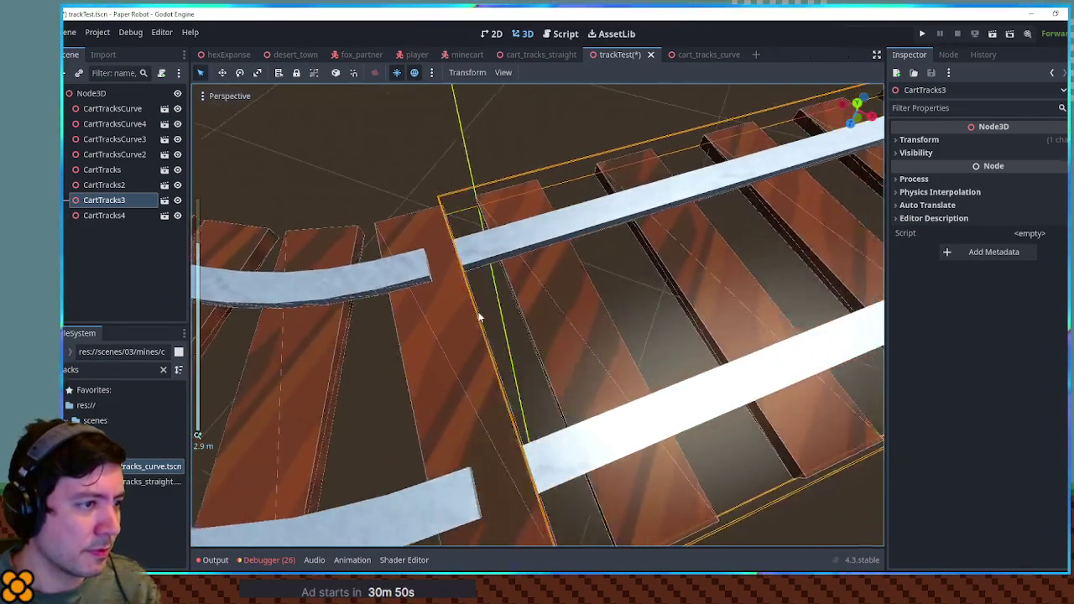
pyautogui.scroll(-8, 480, 318)
# Look over the whole track layout from above and save trackTest again.
pyautogui.click(644, 379)
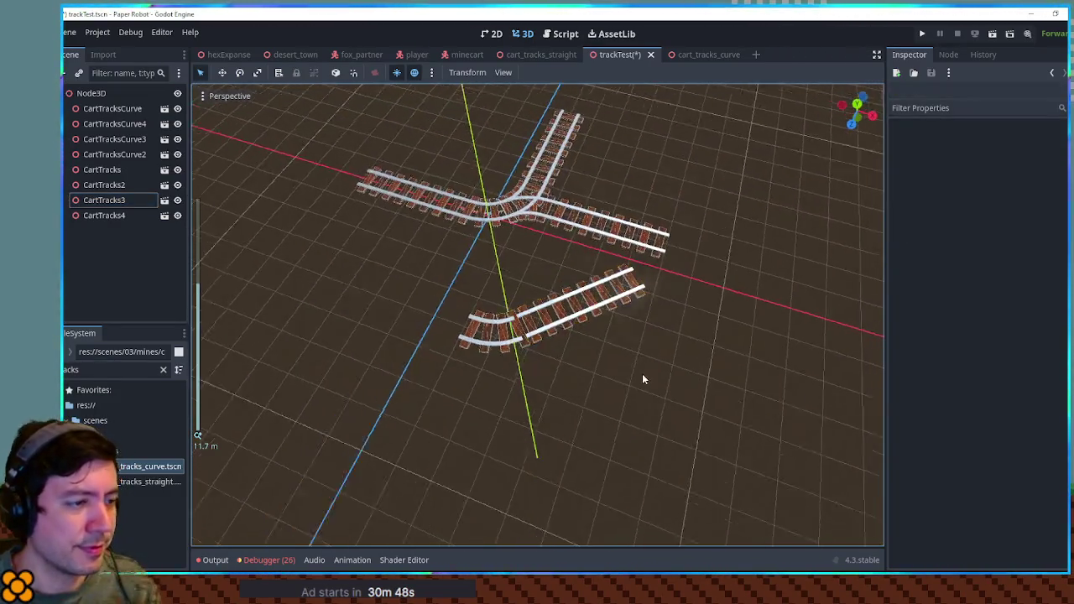
pyautogui.moveTo(643, 379)
pyautogui.mouseDown()
pyautogui.moveTo(686, 448)
pyautogui.moveTo(630, 434)
pyautogui.moveTo(595, 448)
pyautogui.moveTo(684, 337)
pyautogui.moveTo(678, 300)
pyautogui.moveTo(557, 271)
pyautogui.mouseUp()
pyautogui.scroll(5, 554, 353)
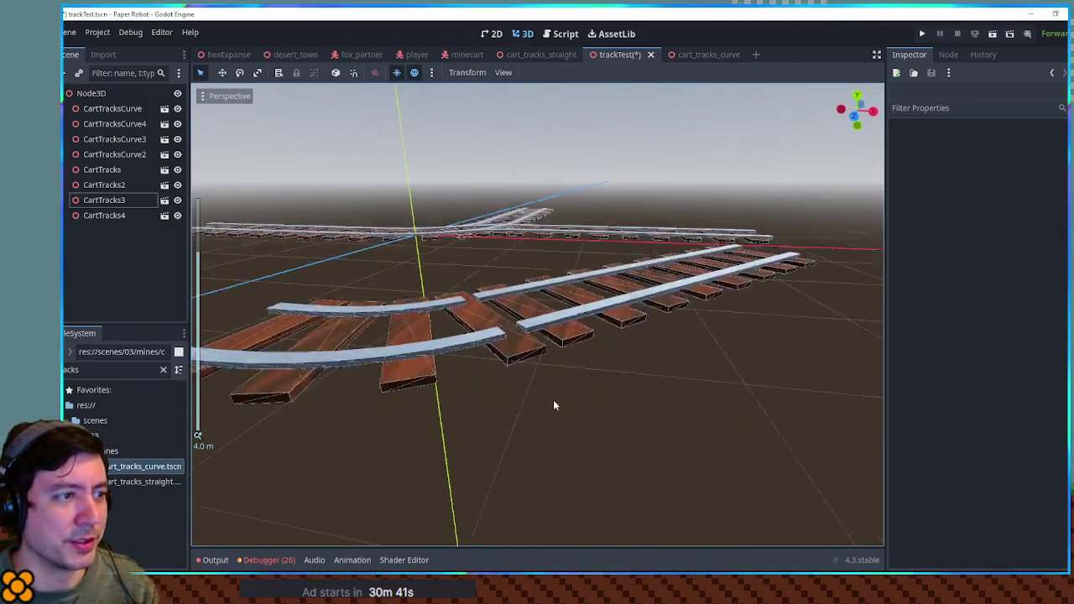
pyautogui.scroll(-6, 554, 394)
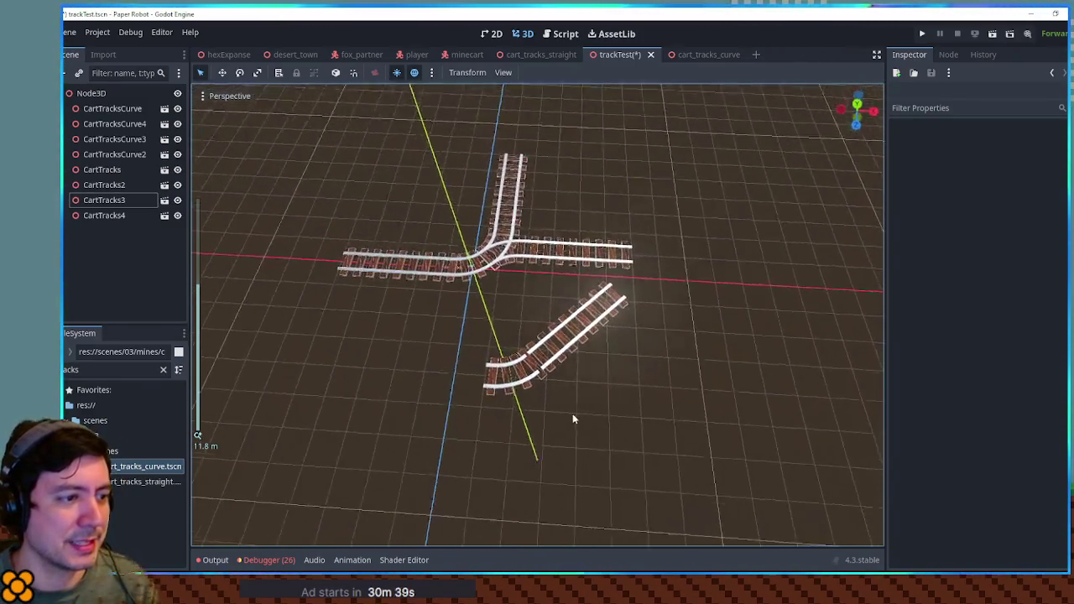
pyautogui.scroll(5, 537, 394)
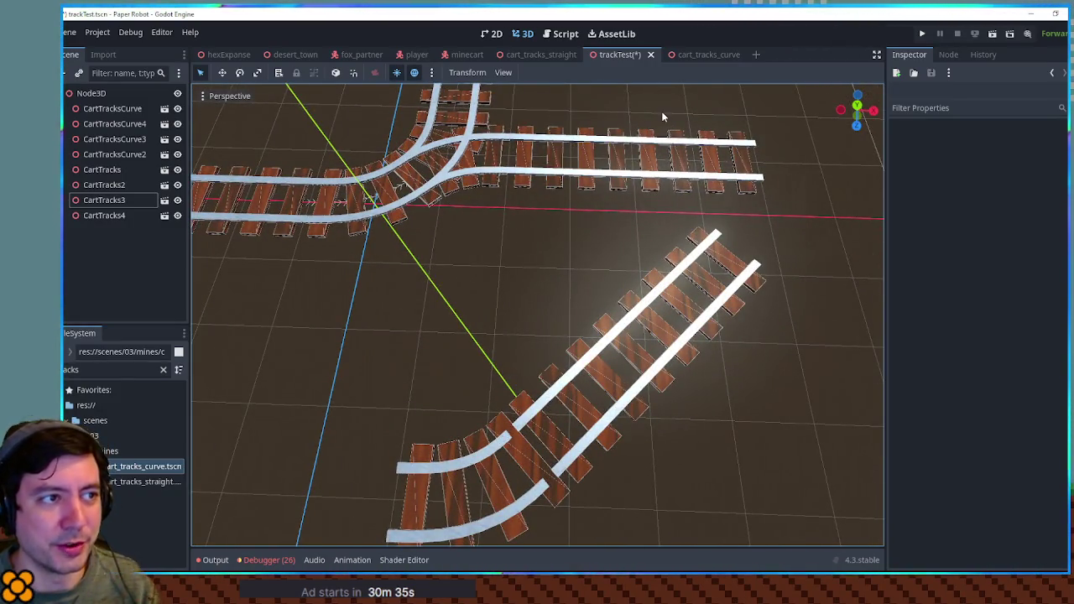
pyautogui.hotkey('ctrl', 's')
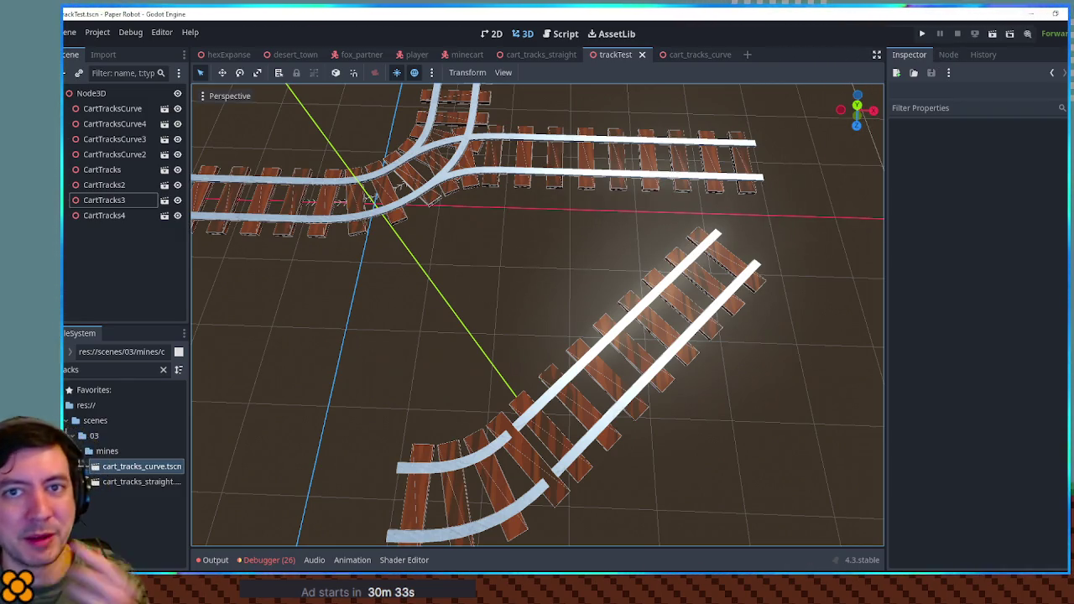